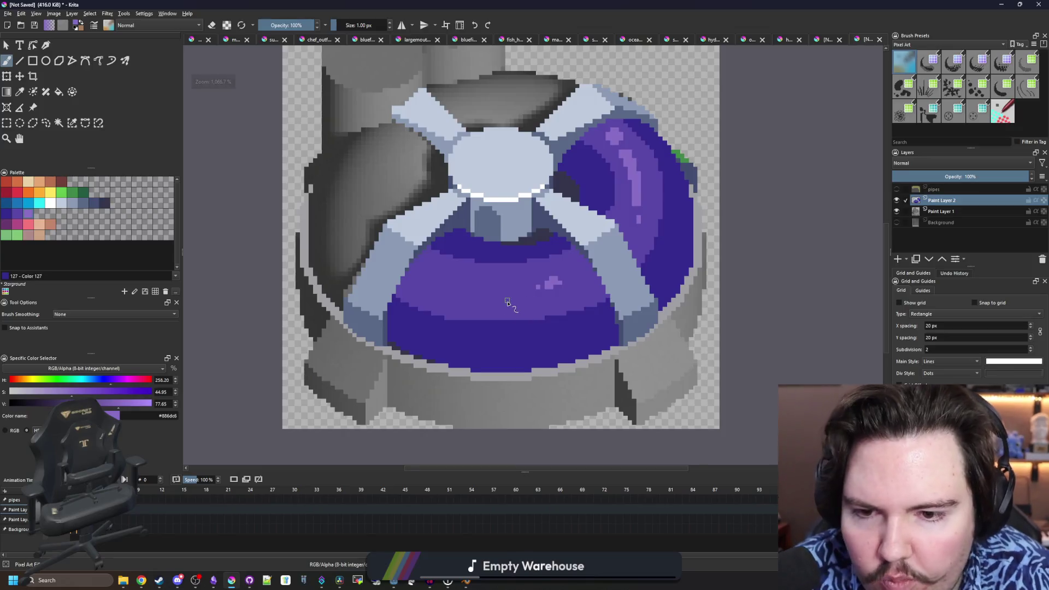
- Zoom in on the grey dish and sample the grey from the cylinder edge
scroll(512, 370, up, 1)
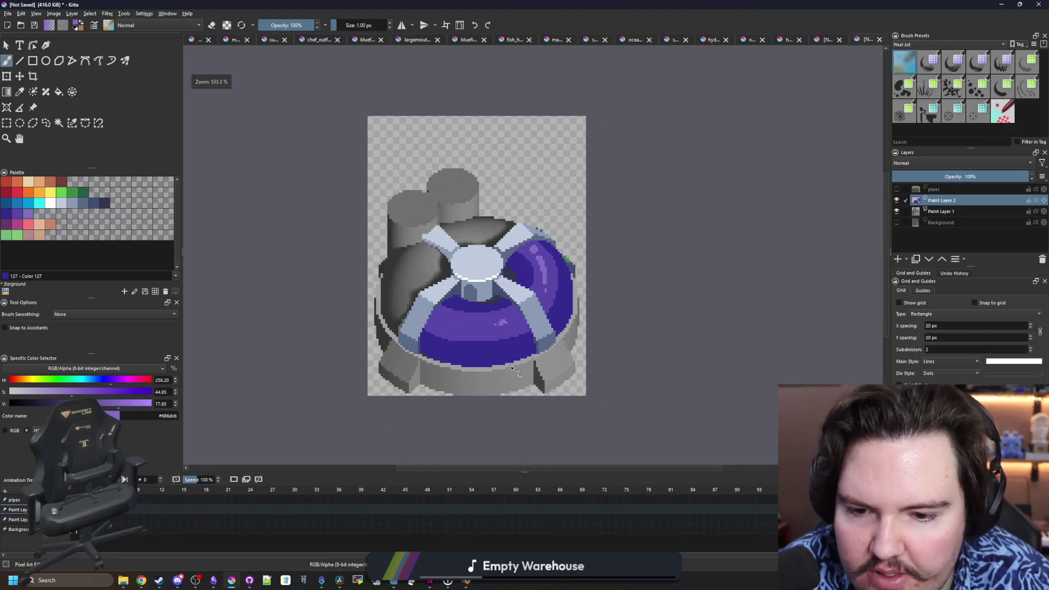
scroll(499, 374, up, 1)
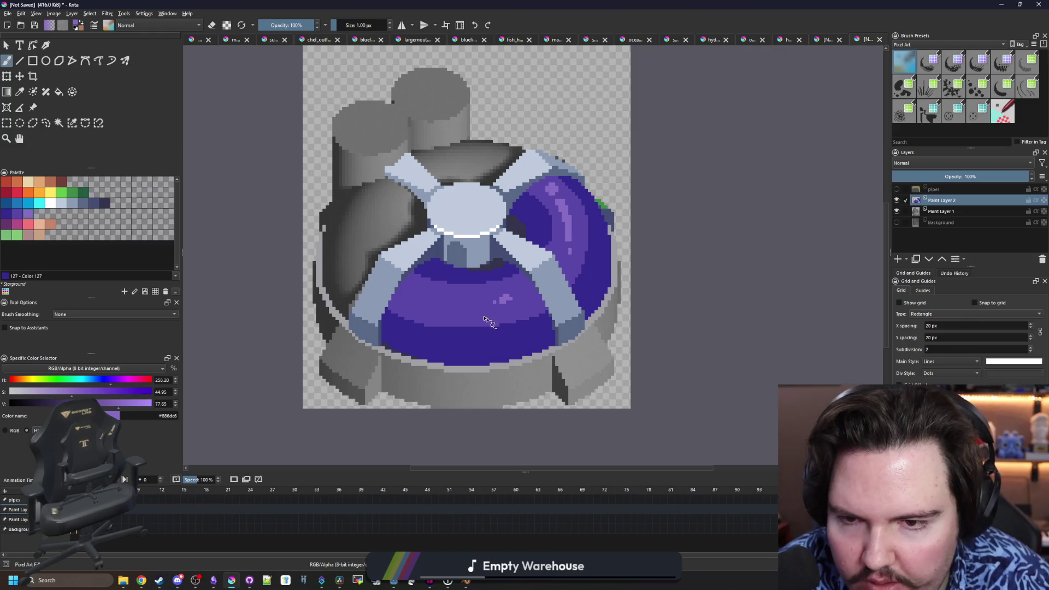
scroll(483, 318, down, 1)
scroll(475, 327, up, 2)
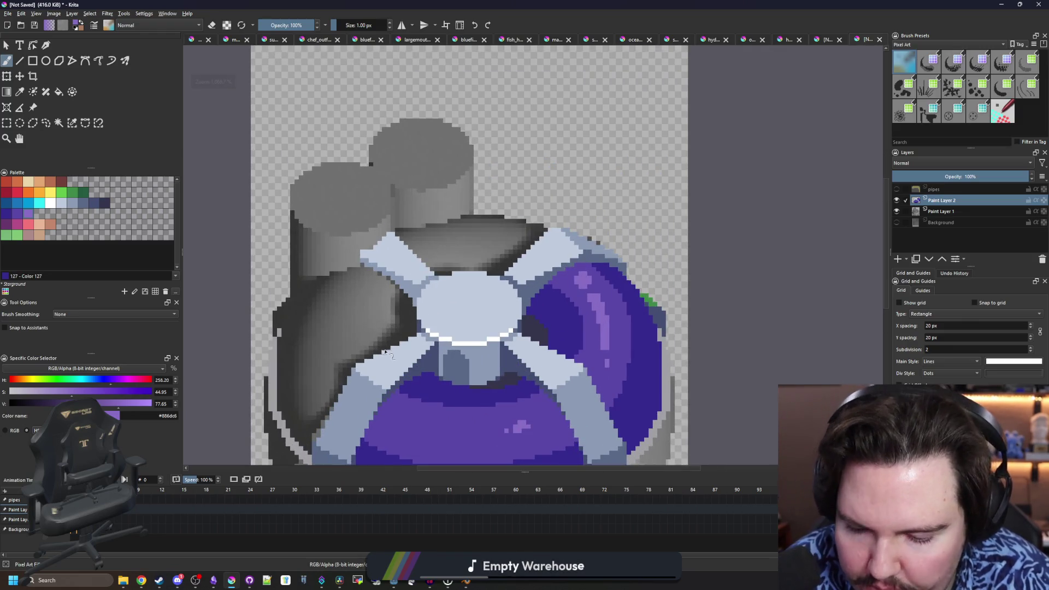
scroll(386, 353, down, 1)
key(p)
scroll(444, 293, up, 4)
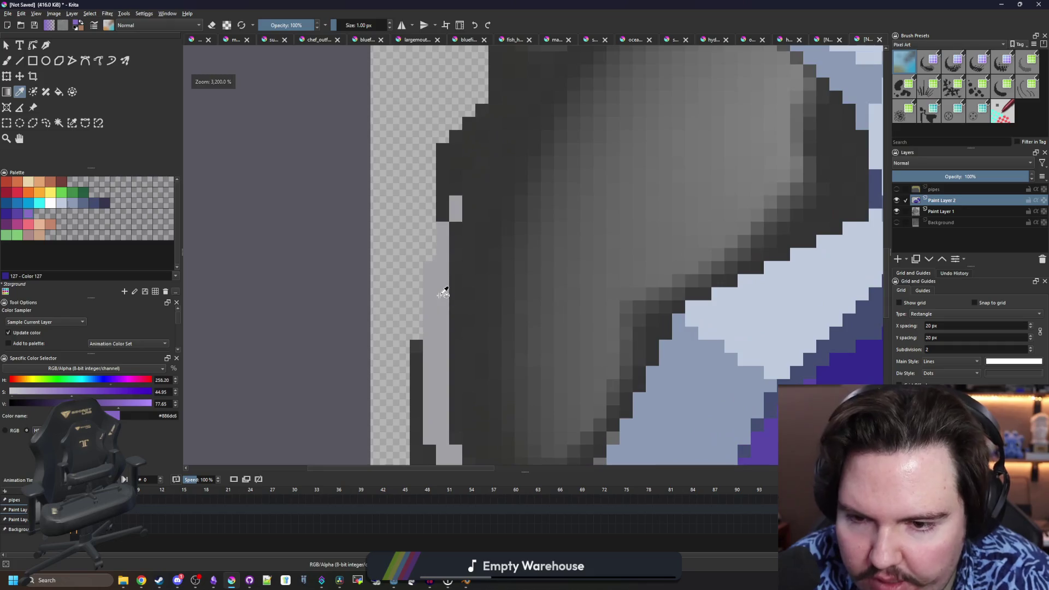
click(444, 294)
scroll(444, 293, down, 4)
scroll(504, 224, up, 3)
key(b)
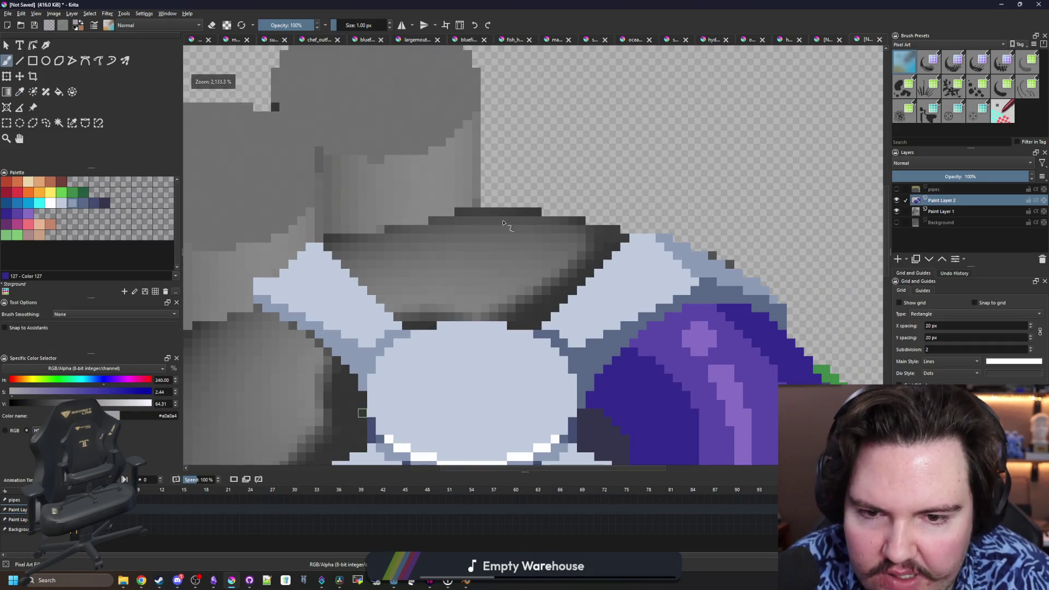
- Sample the dome's dark purple and draw a purple outline along the dish's top edge
scroll(504, 224, up, 2)
key(p)
click(719, 335)
scroll(556, 255, down, 1)
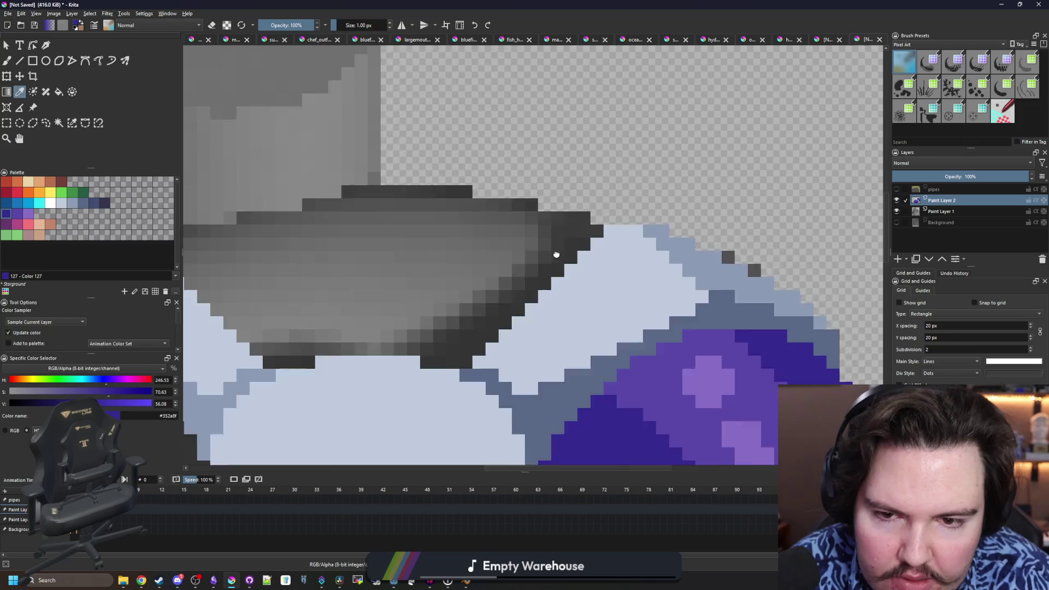
drag(557, 255, 693, 274)
key(b)
mouse_move(735, 250)
mouse_down()
mouse_move(601, 213)
mouse_move(494, 211)
mouse_move(468, 227)
mouse_move(300, 253)
mouse_up()
- Flood-fill the outlined gap between the upper spokes with dark purple
key(f)
click(428, 312)
scroll(430, 314, down, 5)
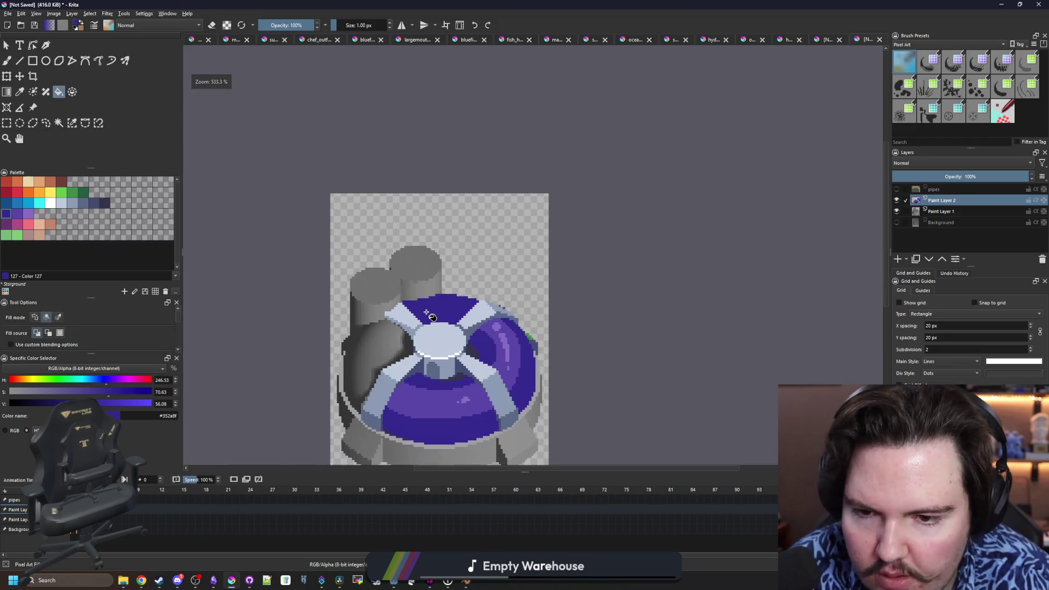
scroll(429, 311, up, 5)
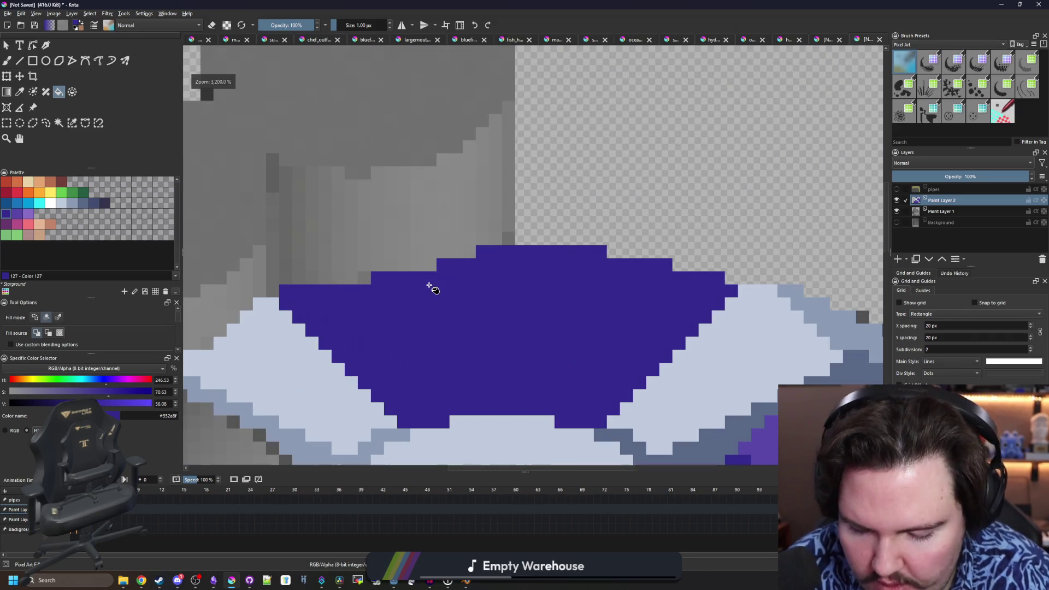
- Erase the stray purple pixels along the grey dish edge, restoring one edge pixel
key(p)
key(b)
key(e)
mouse_move(375, 277)
mouse_down()
mouse_move(432, 280)
mouse_move(498, 254)
mouse_move(445, 273)
mouse_up()
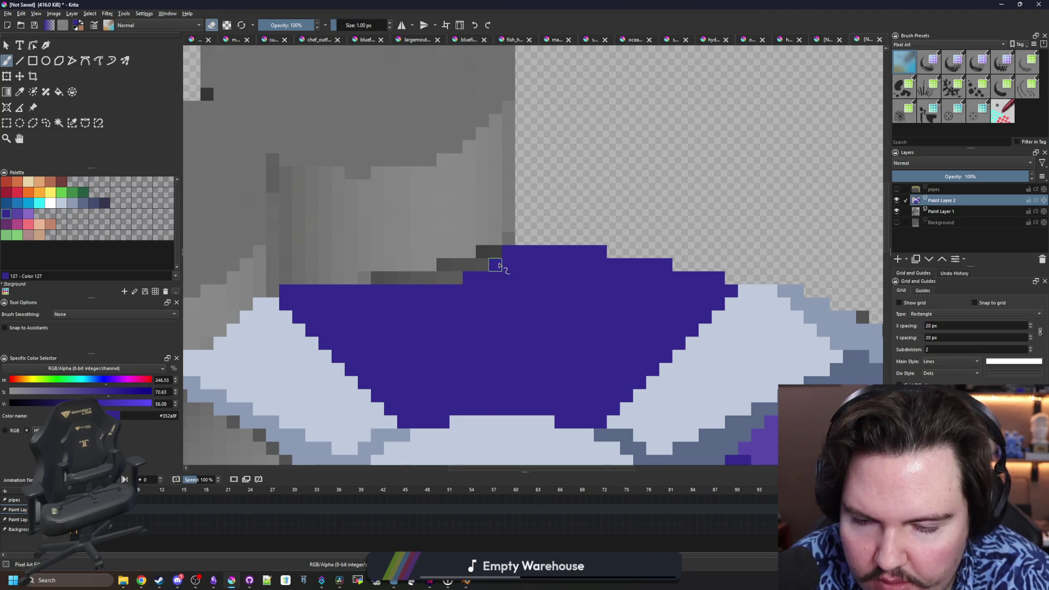
scroll(497, 264, down, 2)
scroll(450, 261, up, 2)
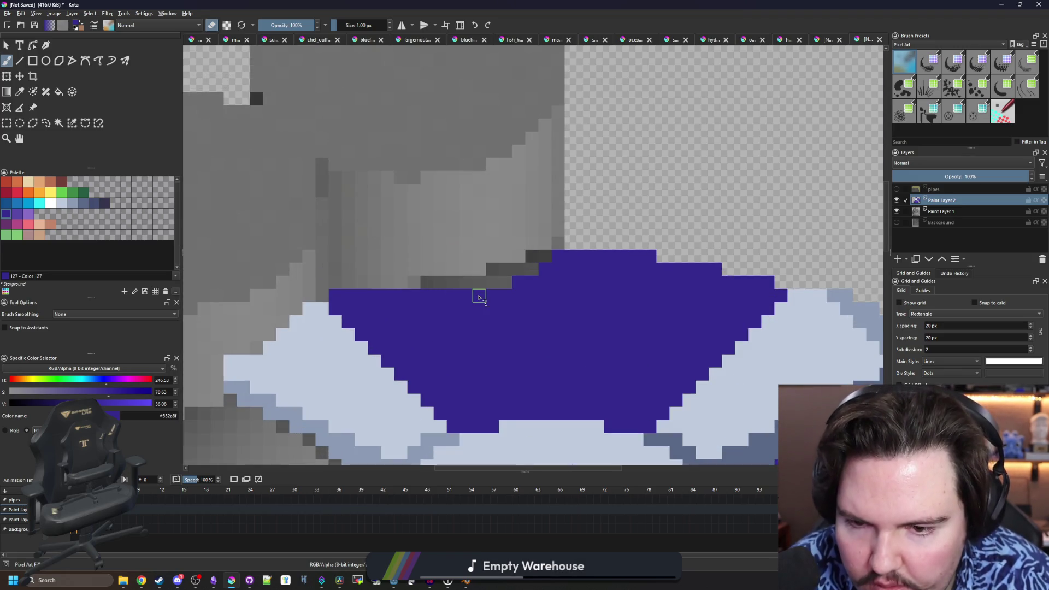
drag(476, 297, 336, 298)
key(e)
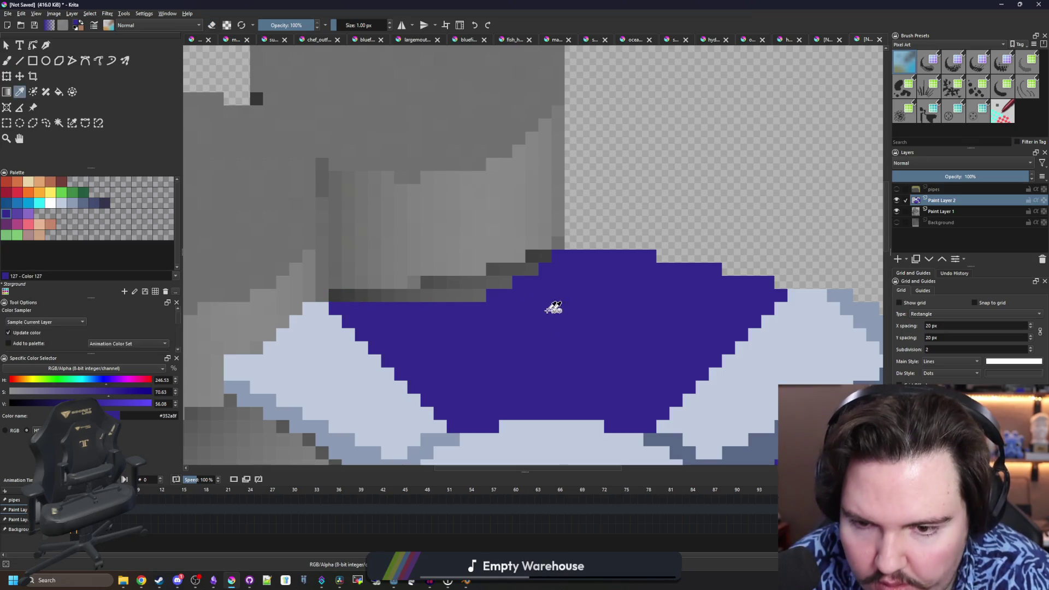
click(479, 299)
- With blue-grey 8b9bb4, outline the back cylinder's right side and curve
click(74, 203)
scroll(547, 246, up, 1)
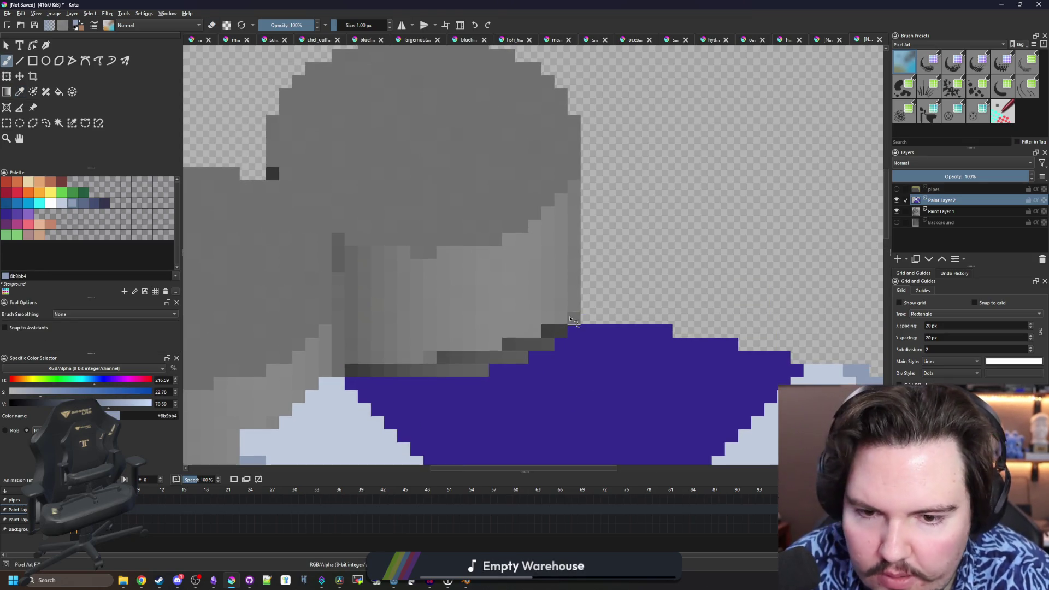
drag(575, 322, 574, 200)
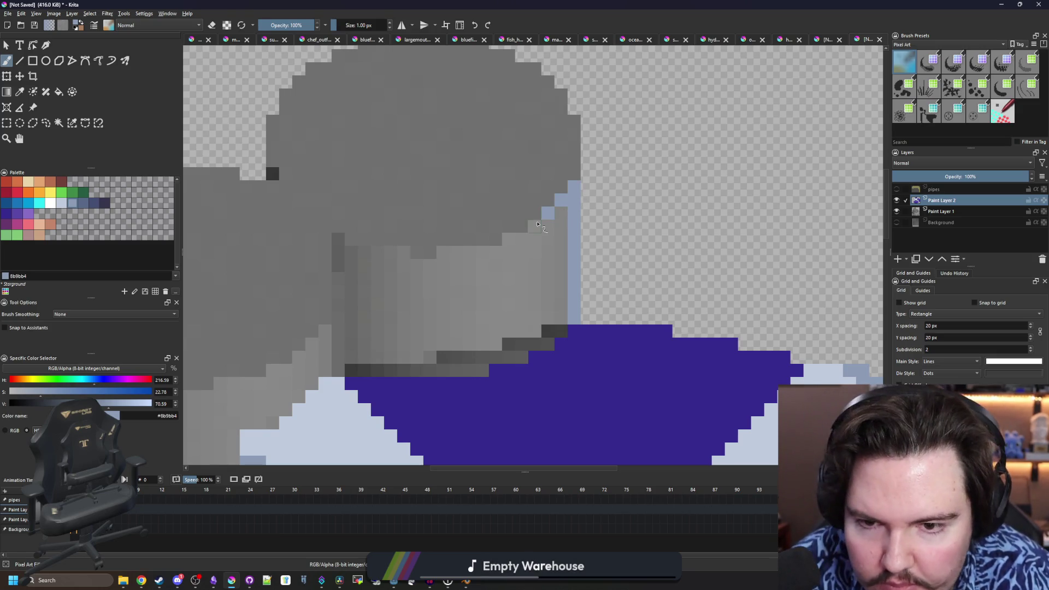
mouse_move(523, 236)
mouse_down()
mouse_move(464, 257)
mouse_move(337, 251)
mouse_move(338, 375)
mouse_up()
- Flood-fill the back cylinder's band with darker blue-grey #5a6988
key(f)
click(429, 314)
scroll(432, 316, down, 4)
scroll(432, 316, up, 3)
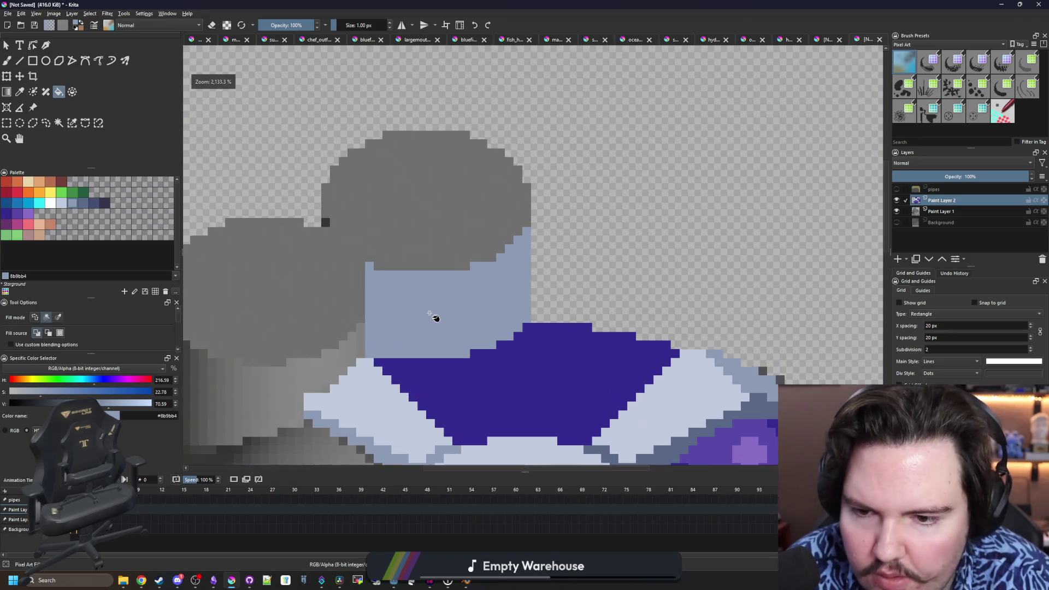
click(489, 317)
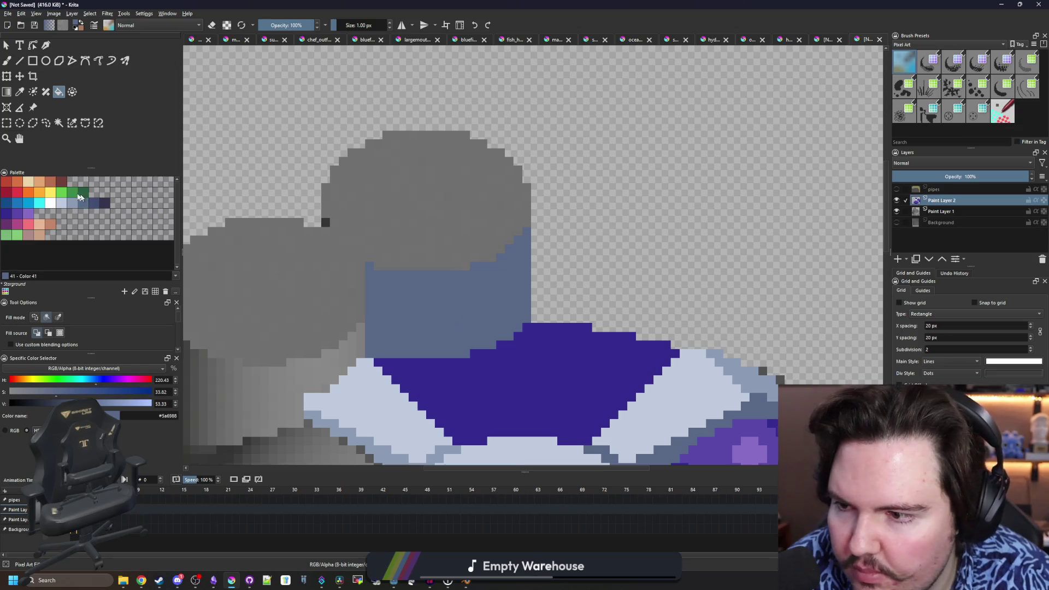
- Draw a pale blue #c0cbdc rectangle on top of the cylinder
click(62, 203)
scroll(484, 276, up, 1)
key(b)
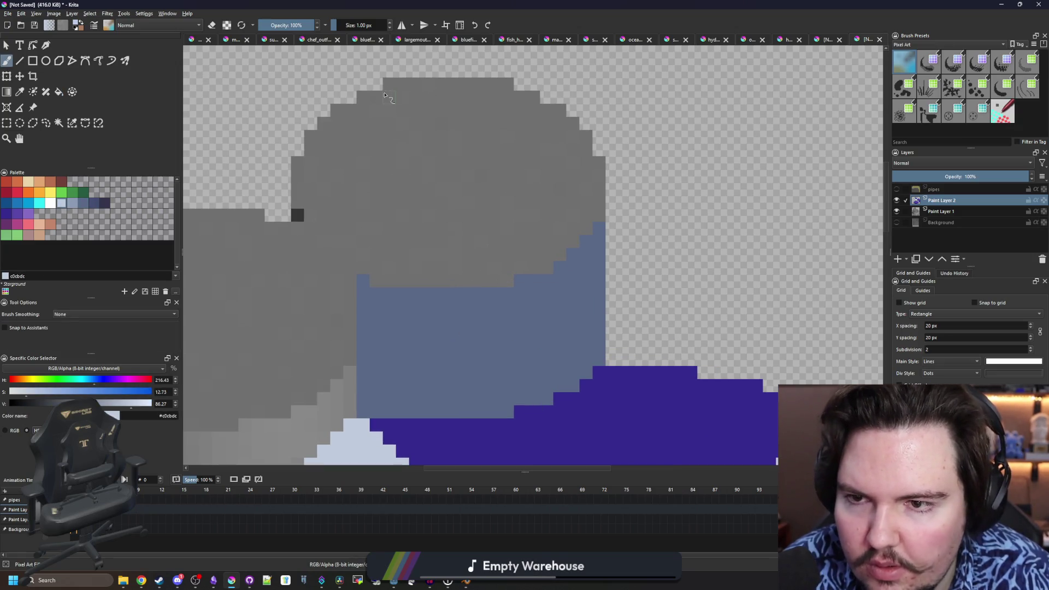
click(33, 61)
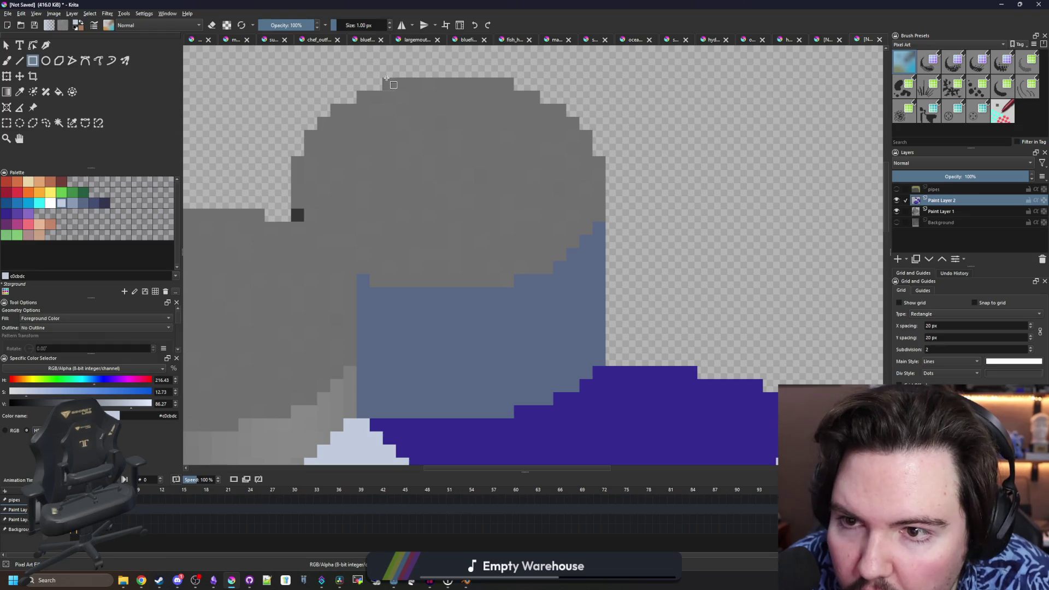
drag(386, 78, 522, 243)
drag(508, 286, 508, 286)
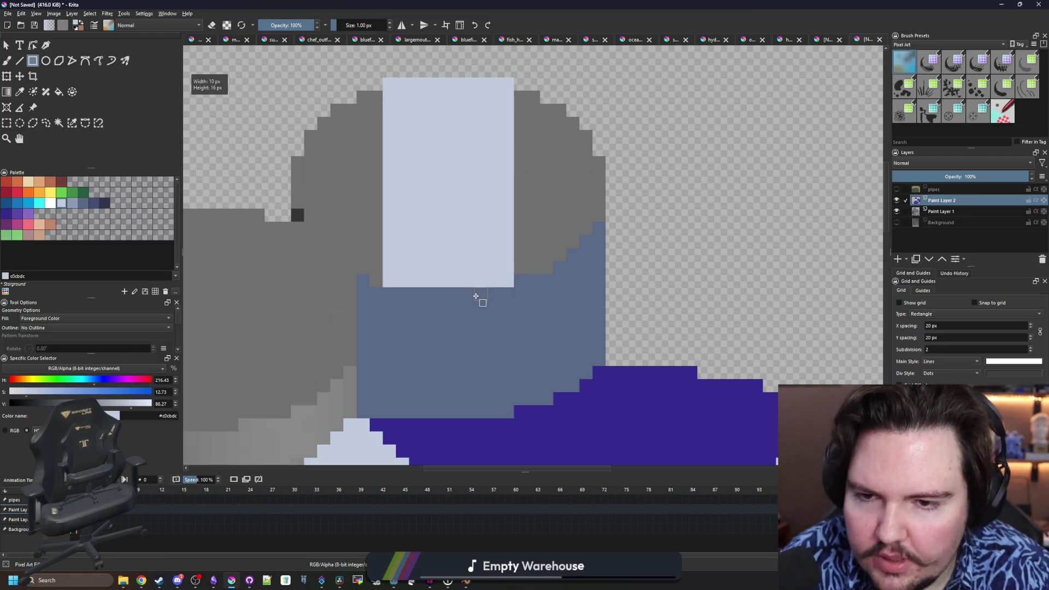
- Brush the pale blue cap wider and rounded, touching up band pixels in dark blue-grey
key(b)
ctrl+click(374, 287)
ctrl+click(440, 255)
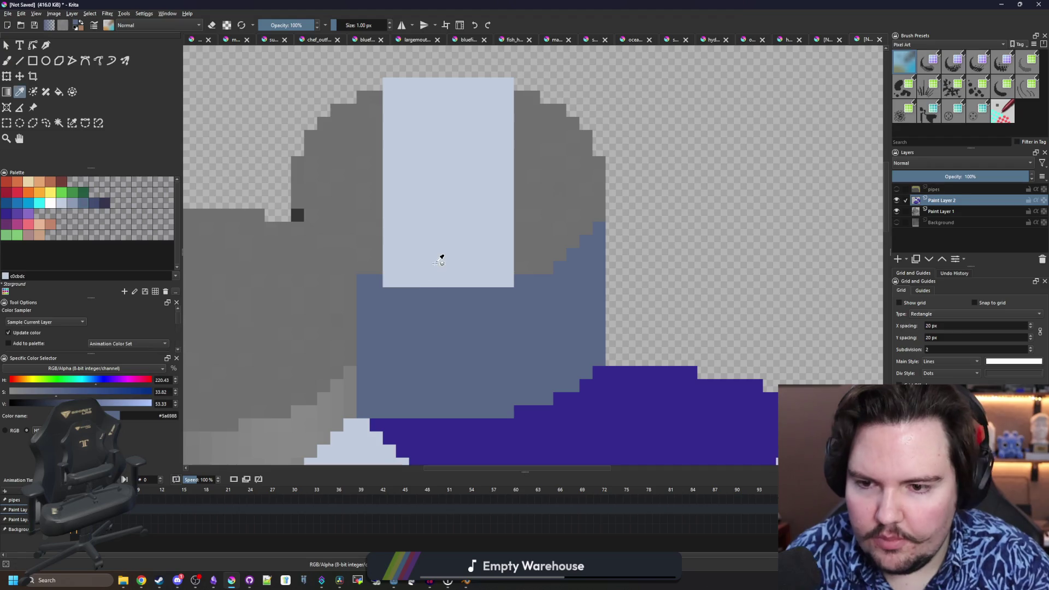
drag(508, 267, 552, 267)
scroll(581, 232, up, 1)
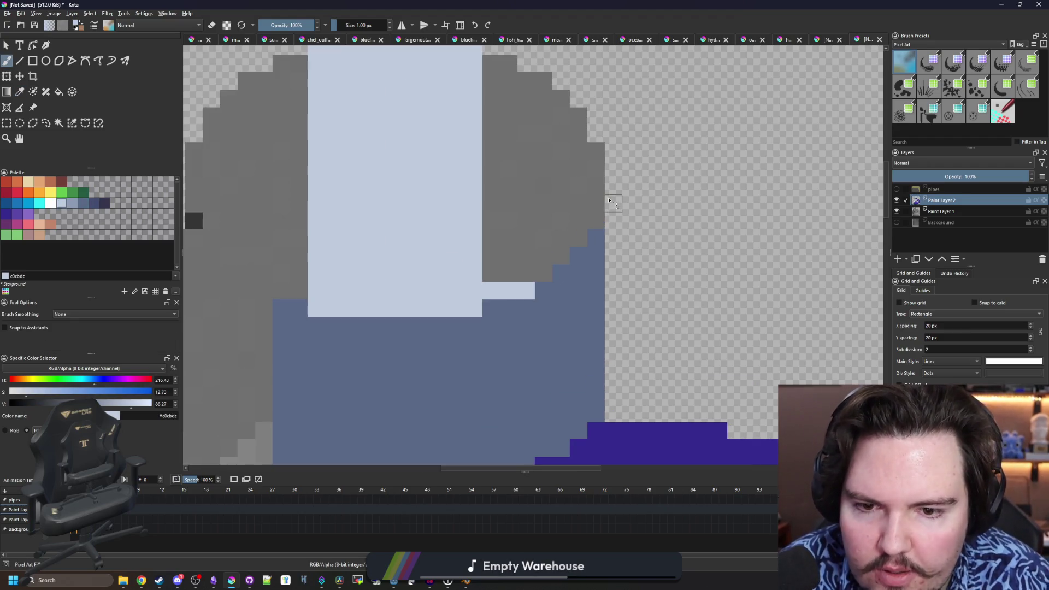
mouse_move(445, 124)
mouse_down()
mouse_move(513, 154)
mouse_move(538, 183)
mouse_move(545, 280)
mouse_move(487, 339)
mouse_up()
ctrl+click(493, 352)
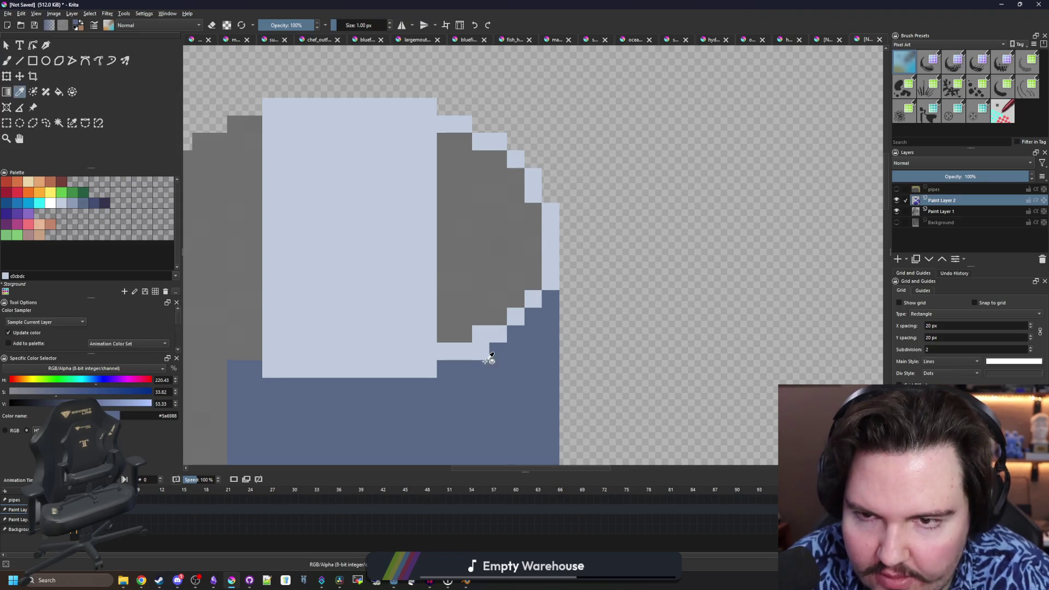
click(481, 352)
ctrl+click(480, 333)
click(511, 286)
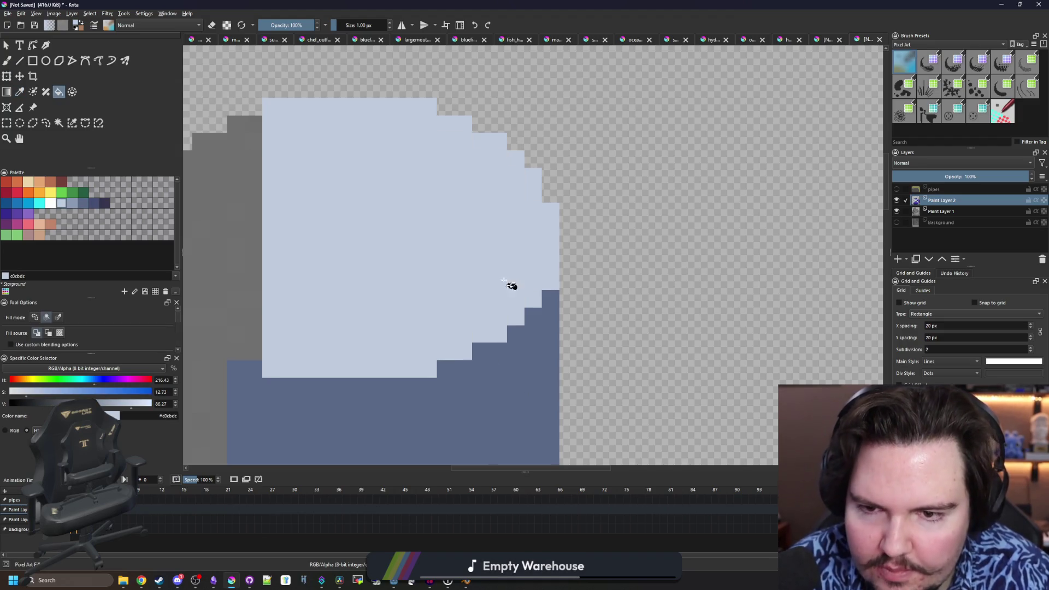
scroll(510, 286, down, 2)
scroll(416, 317, up, 2)
mouse_move(416, 316)
mouse_down()
mouse_move(363, 293)
mouse_move(310, 237)
mouse_move(314, 170)
mouse_move(336, 131)
mouse_move(372, 98)
mouse_move(407, 87)
mouse_up()
- Flood-fill the remaining grey inside the rounded cap with pale blue
key(f)
click(416, 114)
scroll(481, 262, down, 5)
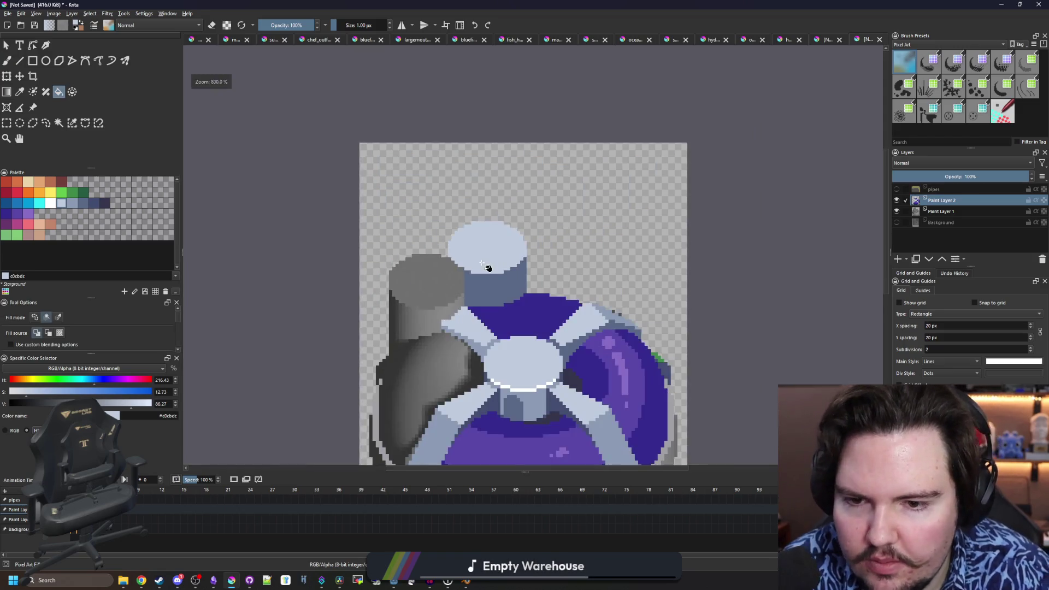
scroll(486, 267, up, 4)
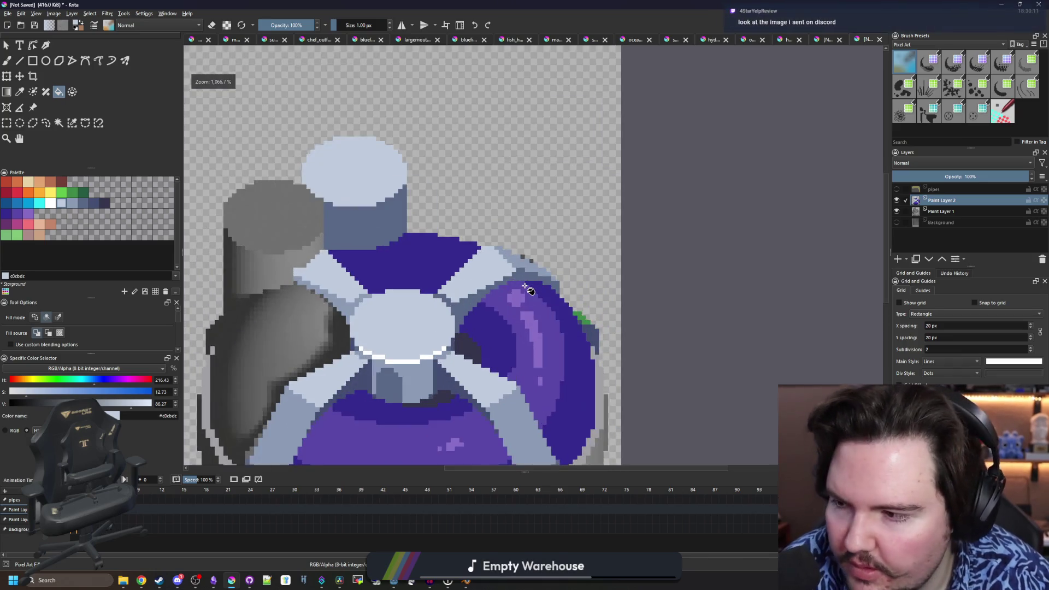
scroll(465, 284, down, 3)
scroll(452, 295, up, 4)
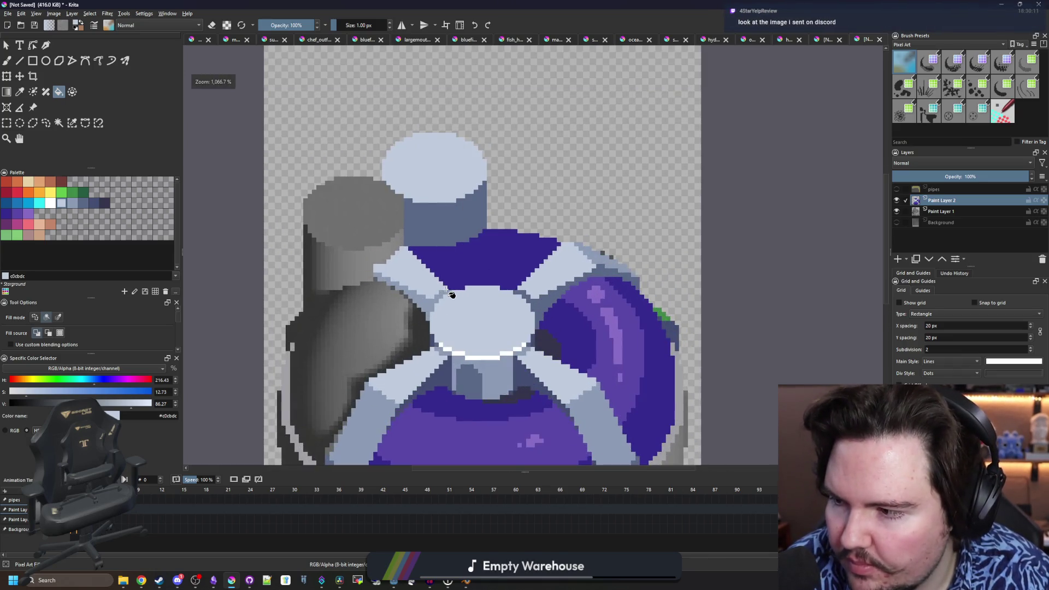
- Leave Discord, bring up the Chrome ITER article and maximize its window
click(183, 539)
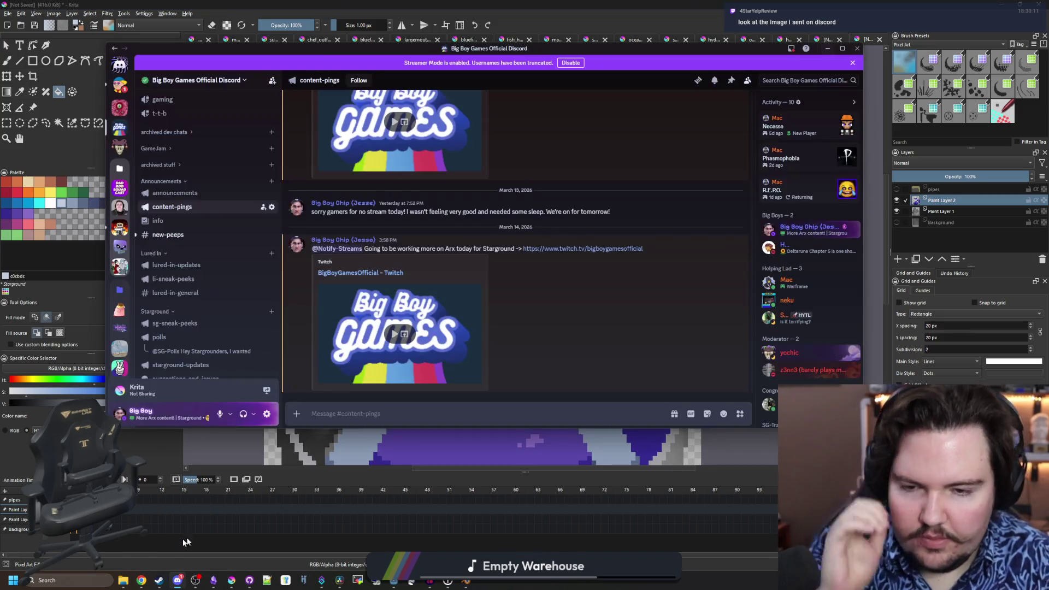
key(alt+Tab)
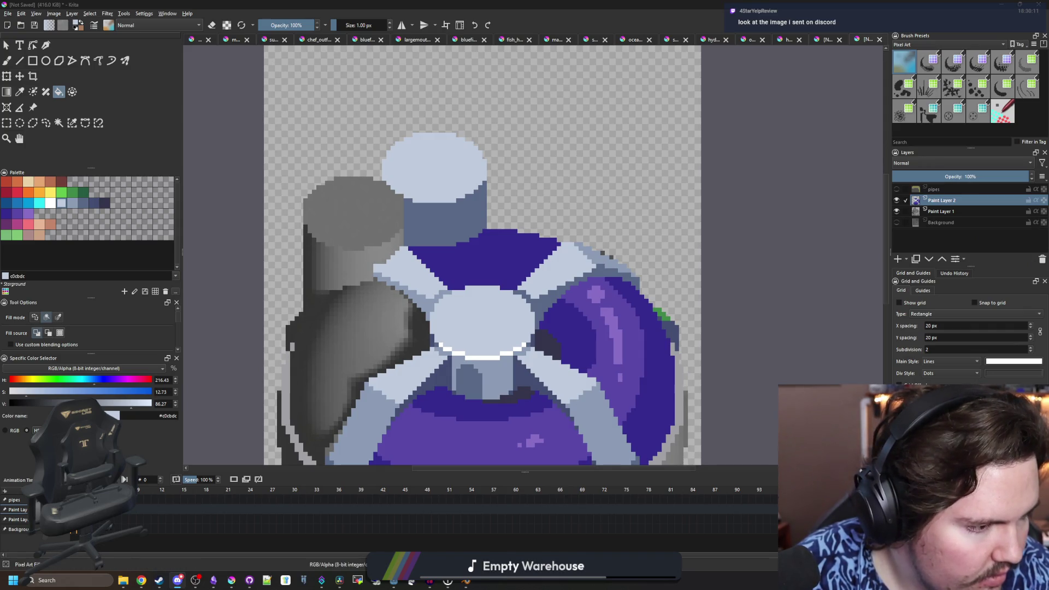
click(142, 581)
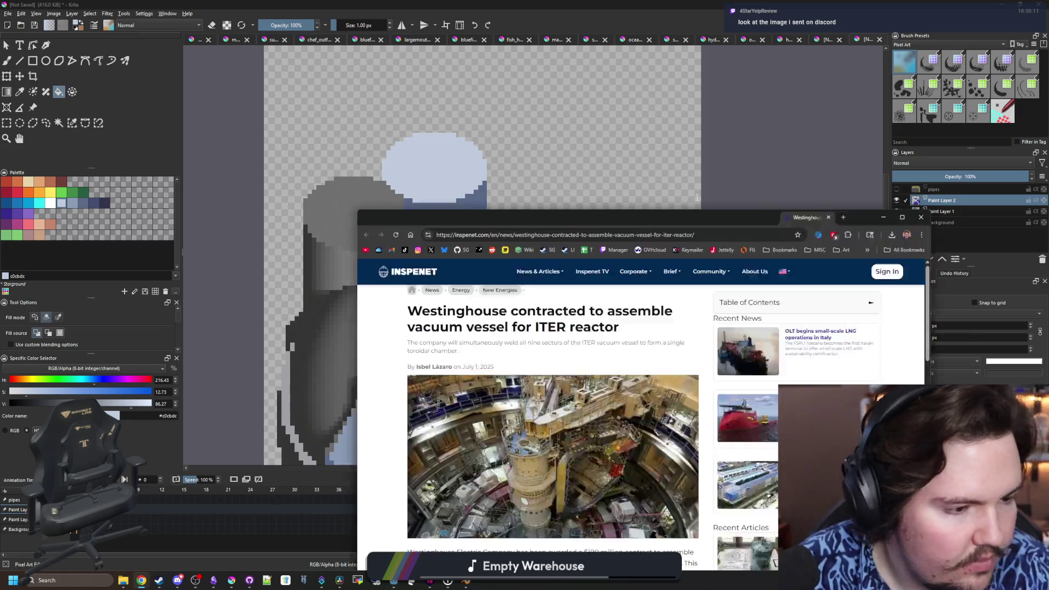
drag(829, 207, 713, 200)
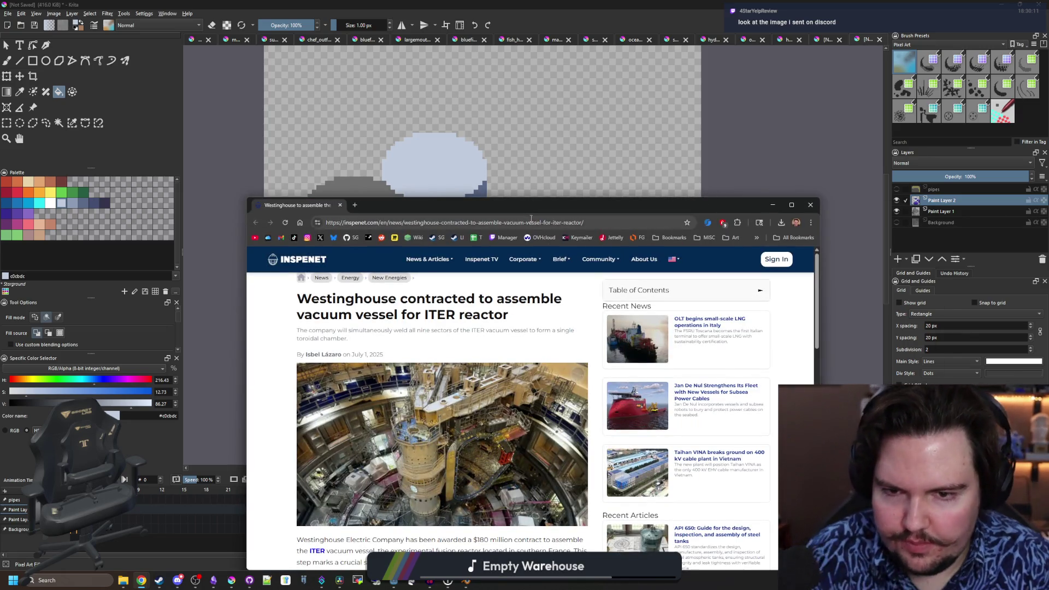
drag(546, 205, 584, 3)
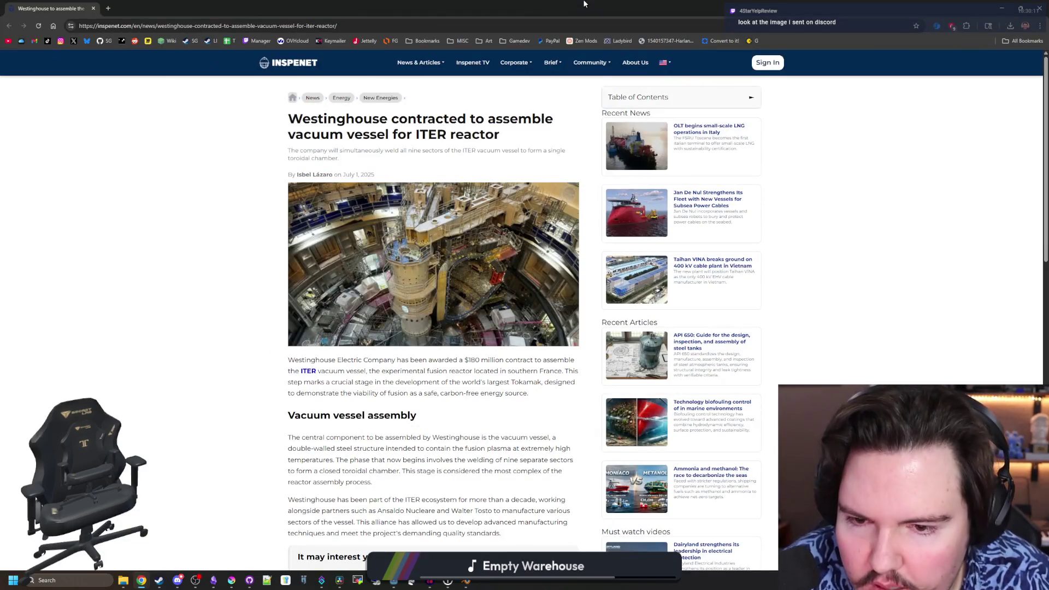
- Open the context menu on the ITER reactor photo in the article
right_click(474, 289)
key(Escape)
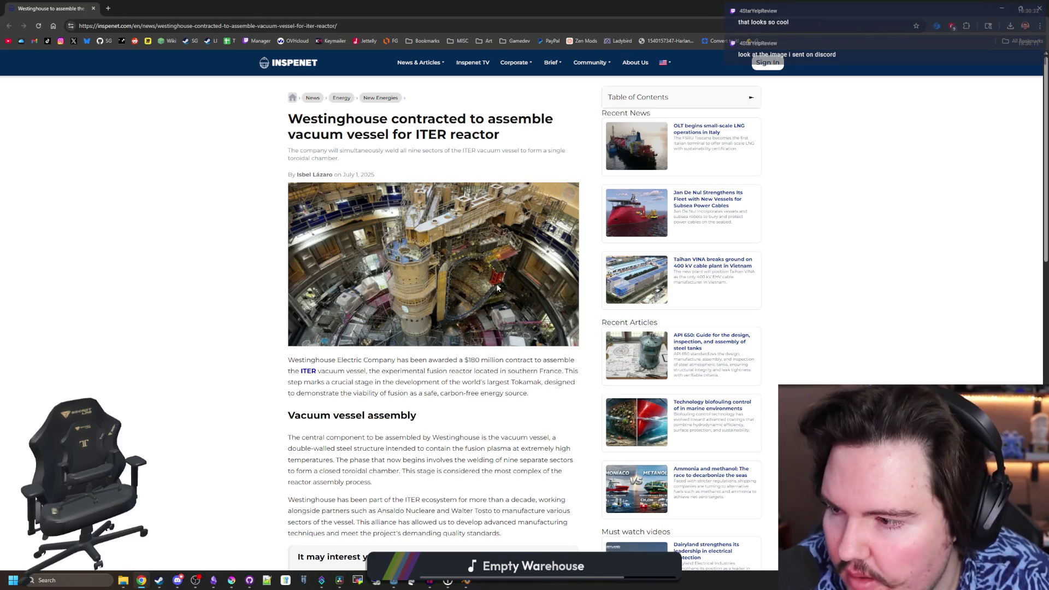
scroll(496, 286, down, 15)
scroll(494, 283, up, 15)
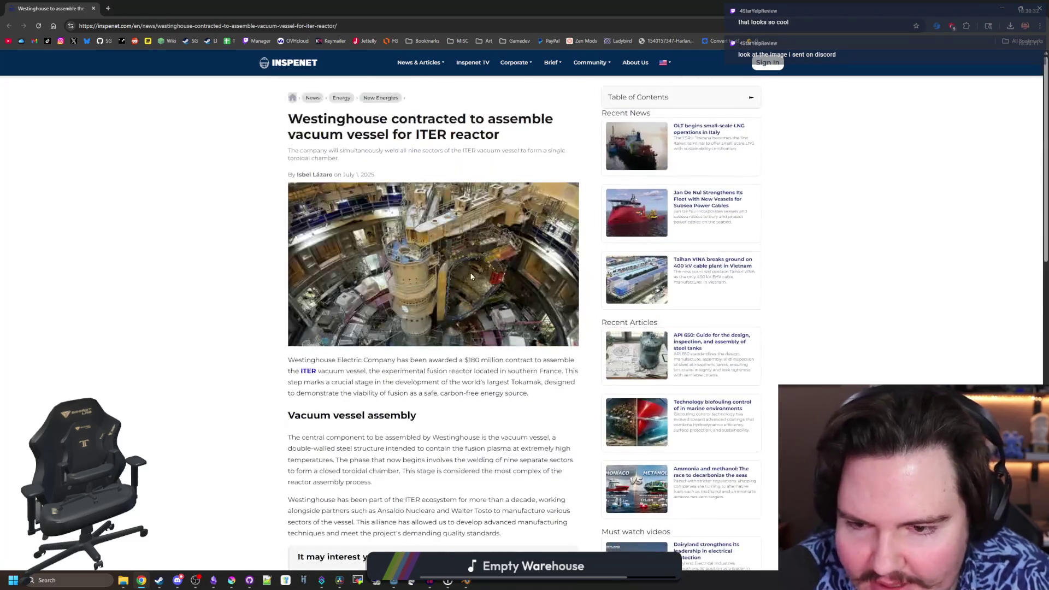
scroll(481, 281, down, 2)
right_click(470, 275)
click(248, 312)
scroll(248, 311, up, 2)
right_click(331, 272)
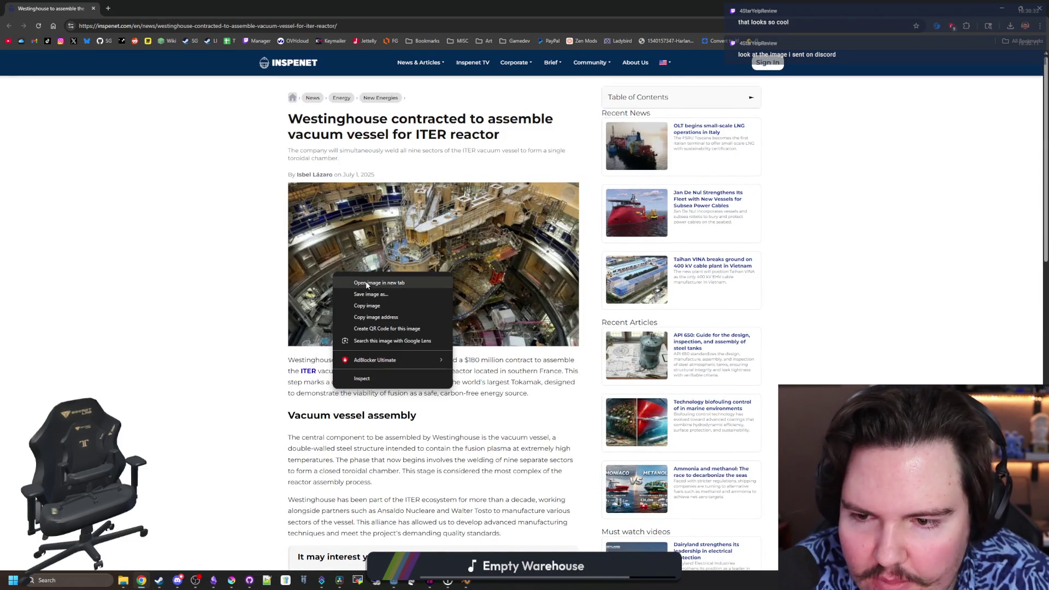
- Open the ITER vacuum vessel photo in a new tab and view it enlarged
click(361, 283)
click(146, 8)
ctrl+scroll(604, 349, up, 6)
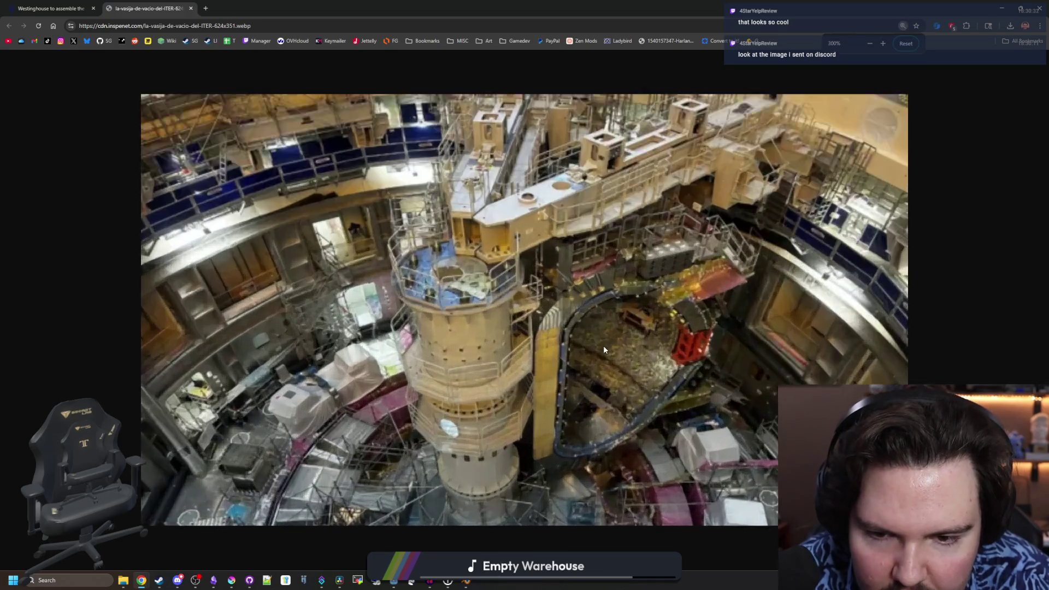
ctrl+scroll(603, 346, down, 1)
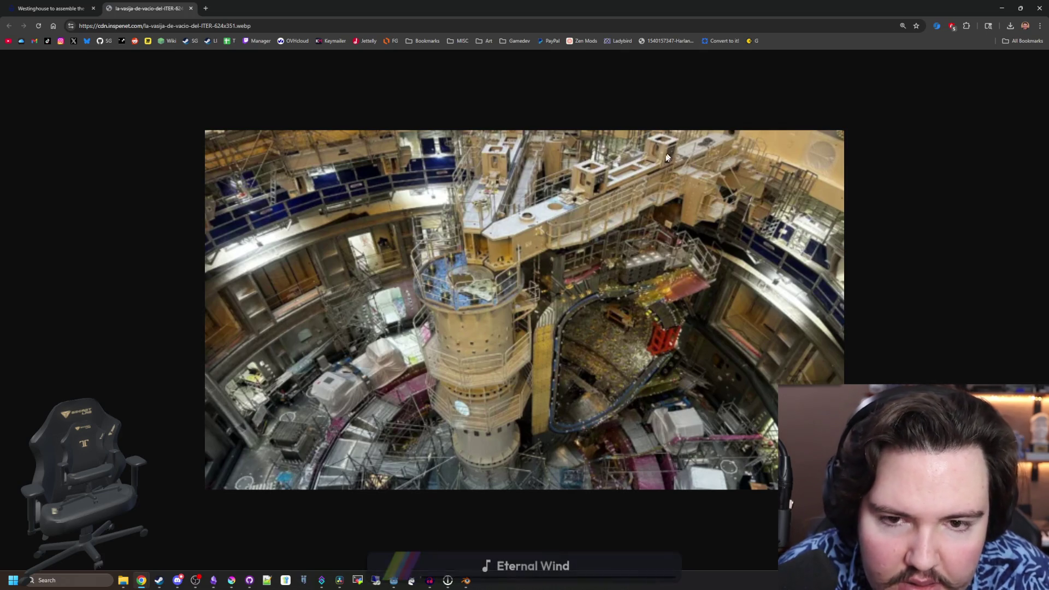
- Return to Krita and toggle the yellow pipes layer to compare, leaving it hidden
key(super+Down)
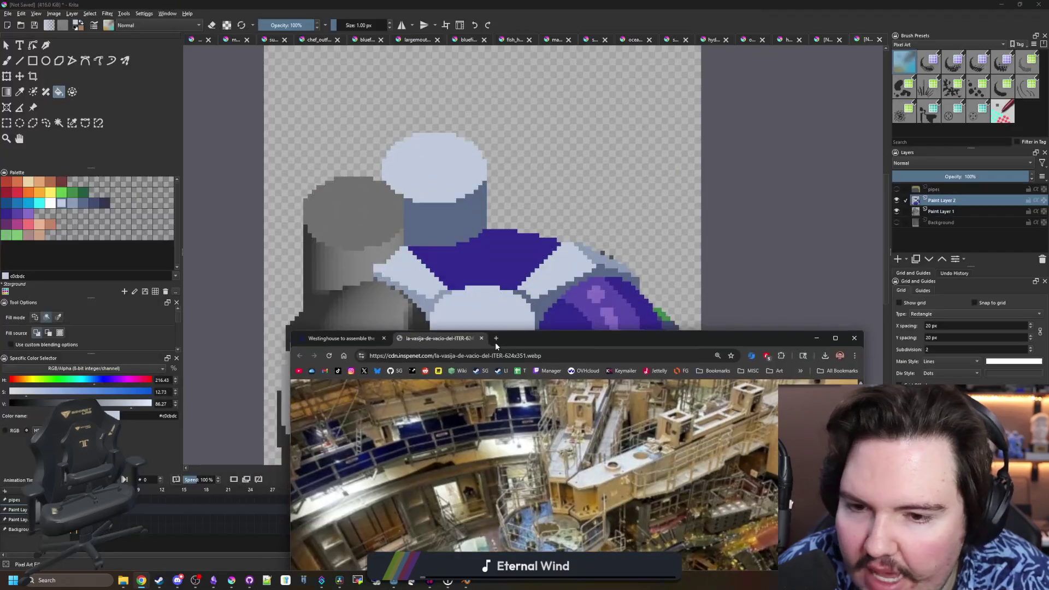
click(896, 189)
click(896, 190)
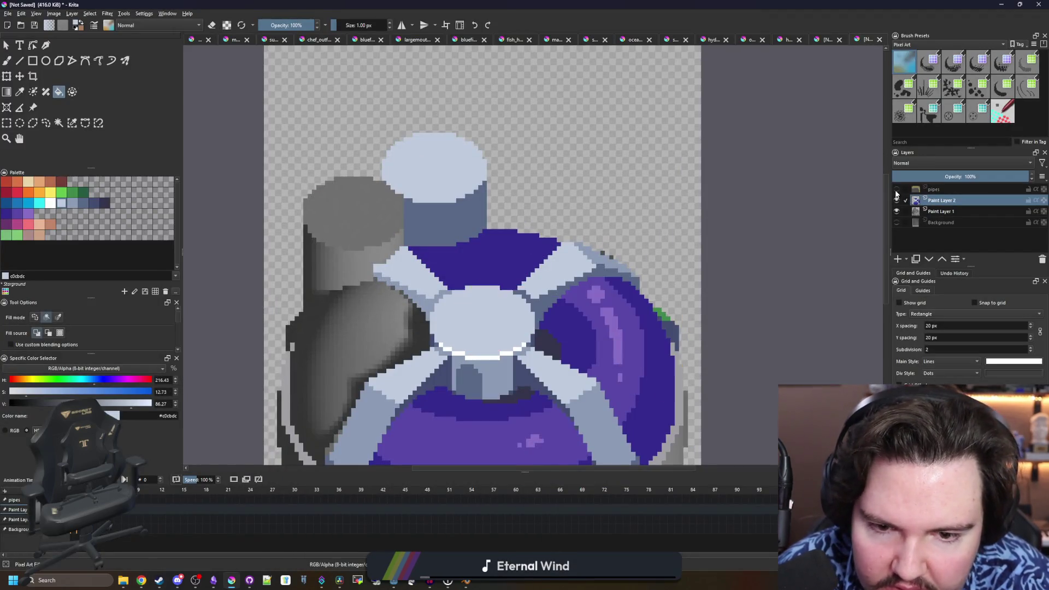
click(896, 189)
click(896, 189)
click(896, 190)
click(896, 189)
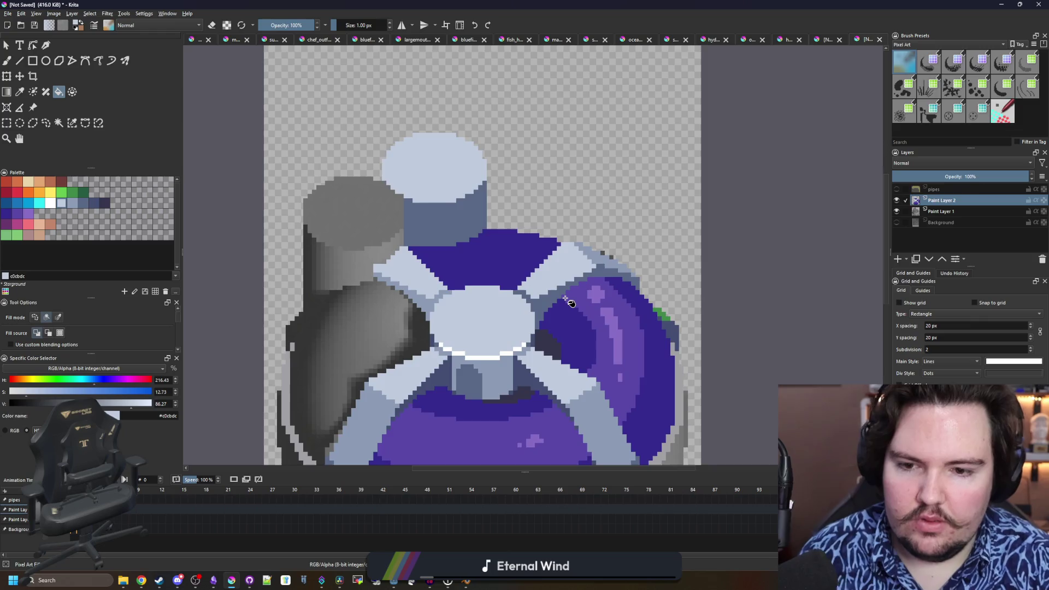
- Pick green #3e8948 and paint green pixels along the dome's upper-right edge
drag(569, 302, 542, 243)
scroll(640, 270, up, 5)
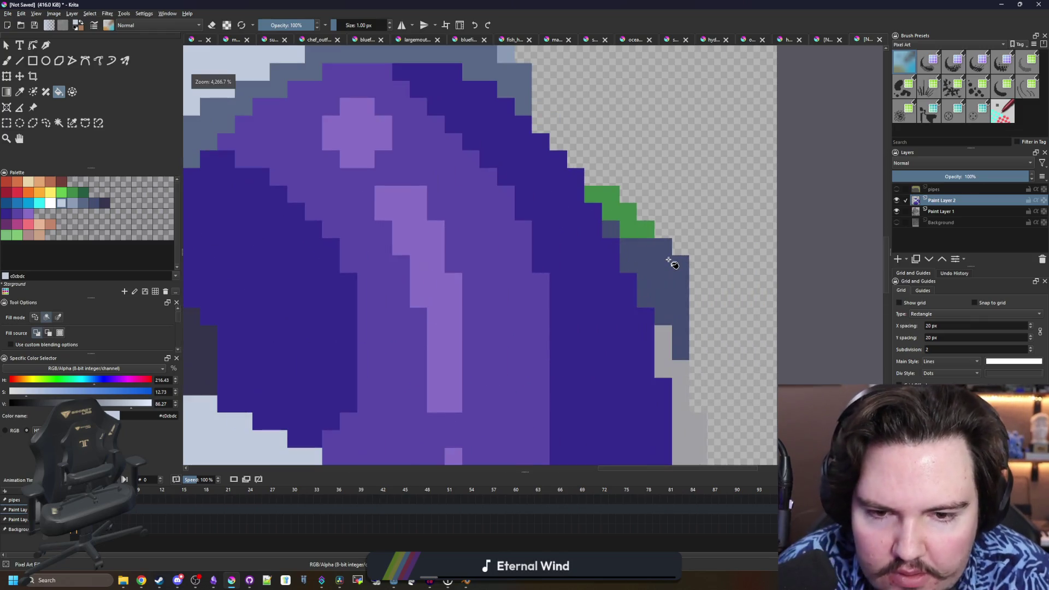
ctrl+click(530, 253)
key(b)
click(536, 275)
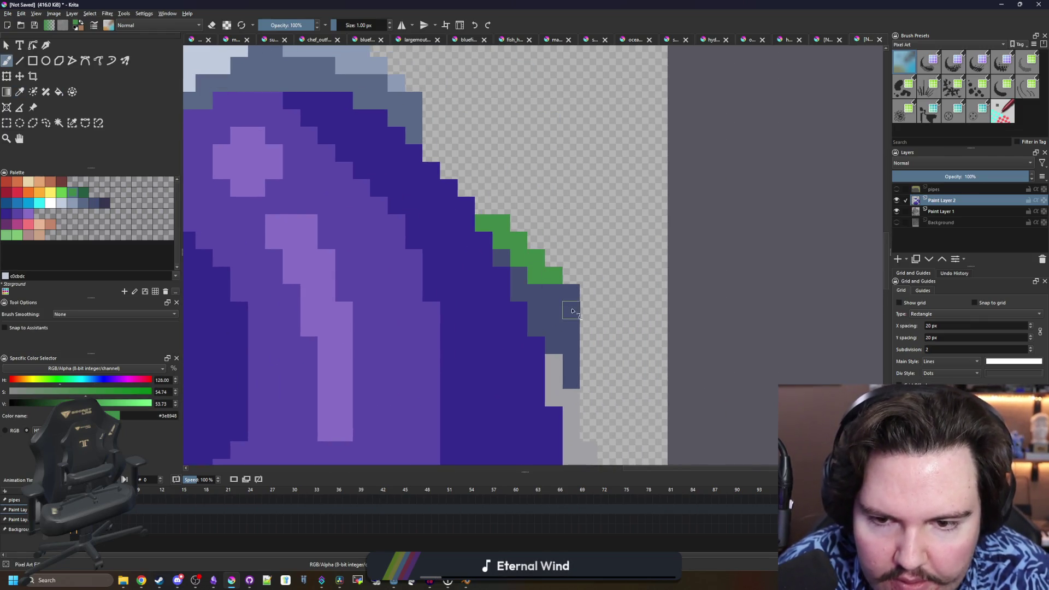
scroll(508, 267, down, 5)
scroll(494, 251, up, 8)
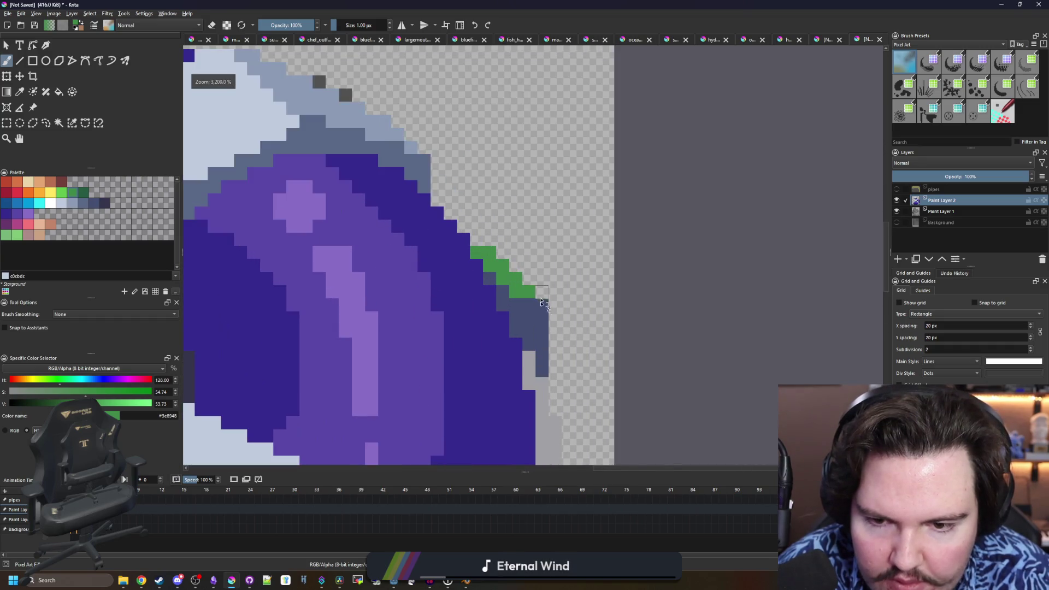
drag(542, 304, 516, 303)
scroll(524, 279, down, 8)
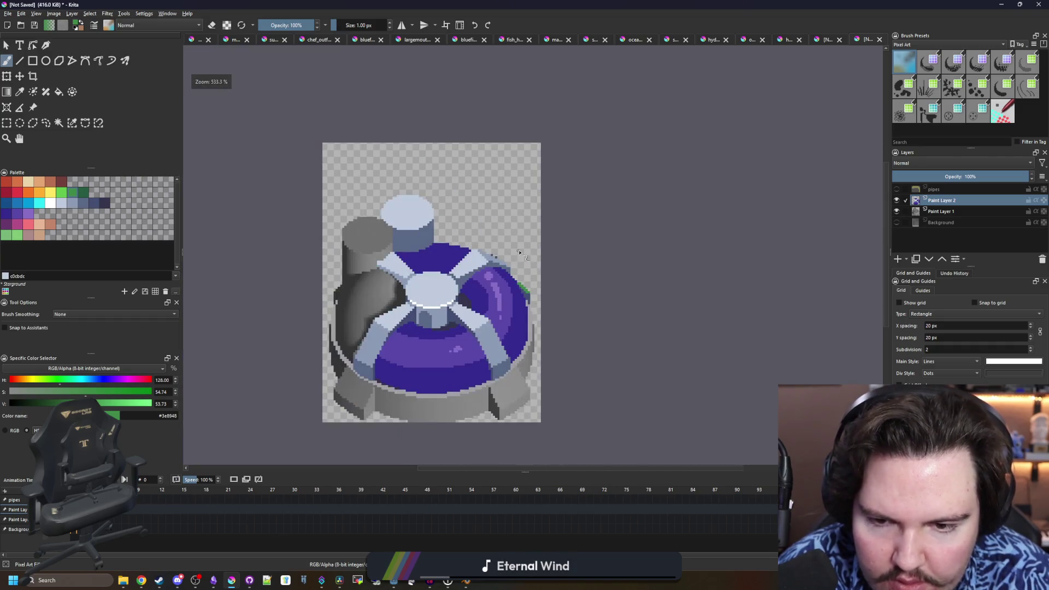
scroll(533, 285, up, 6)
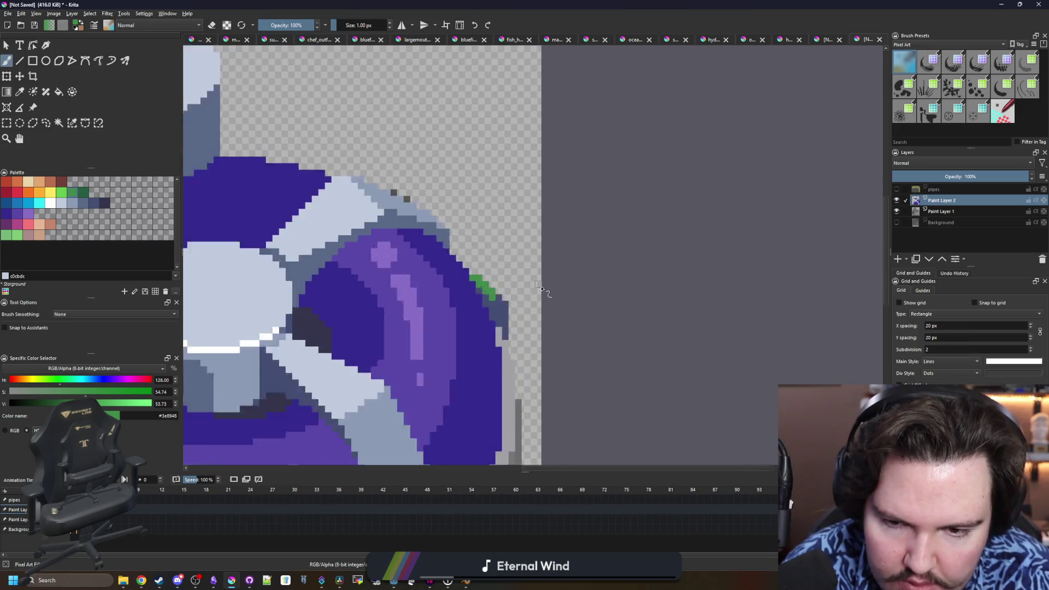
scroll(476, 304, up, 1)
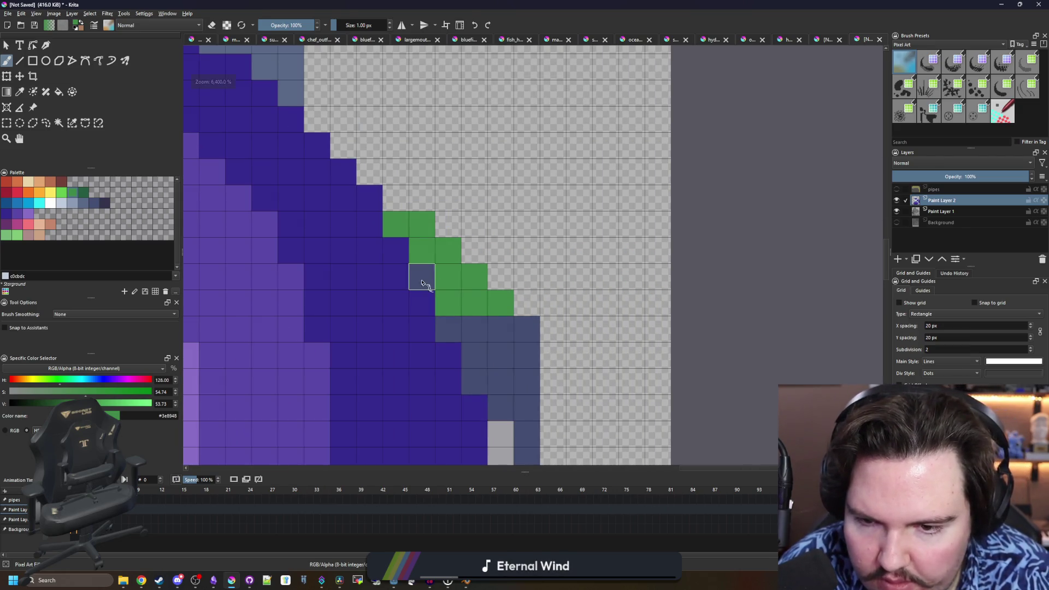
scroll(446, 255, down, 6)
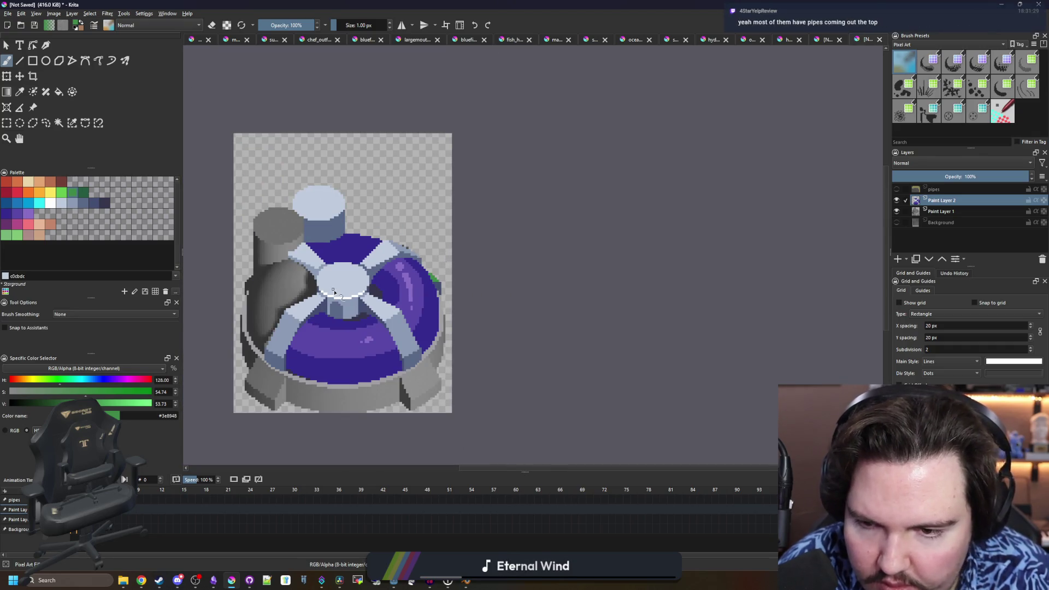
scroll(735, 258, up, 6)
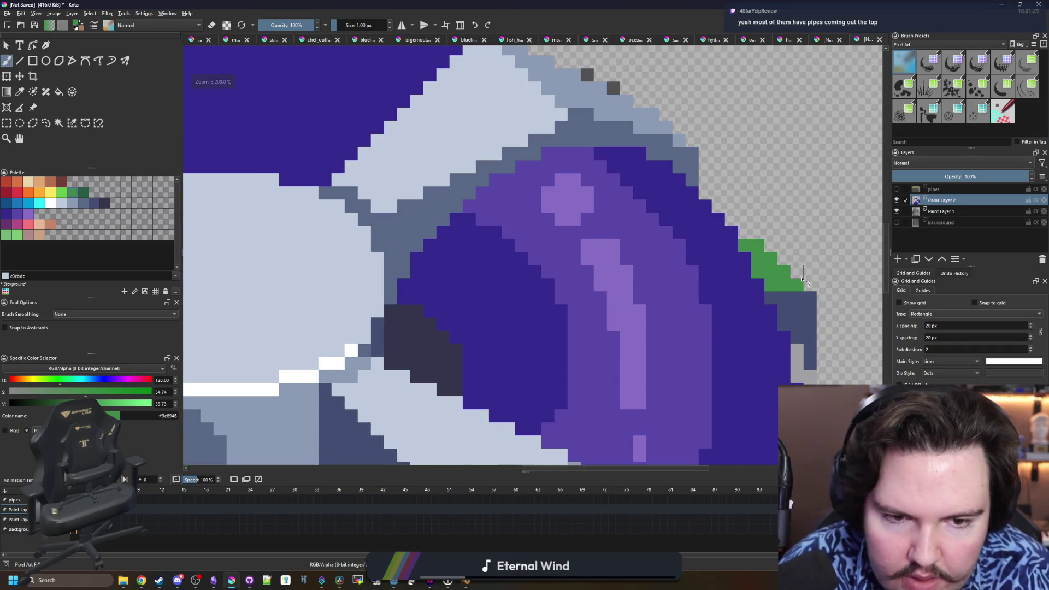
scroll(569, 260, down, 5)
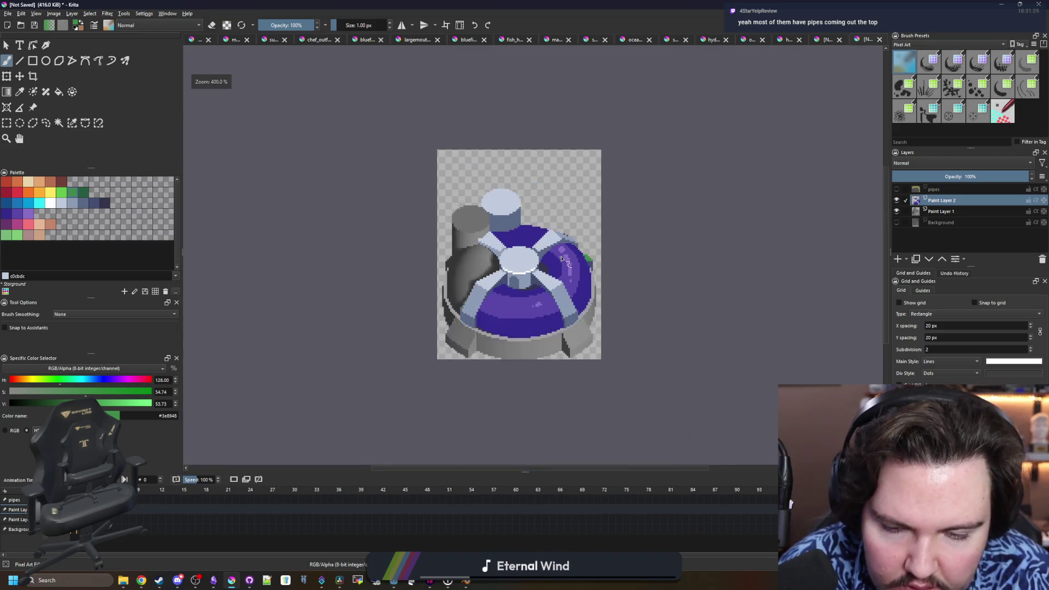
scroll(562, 259, up, 8)
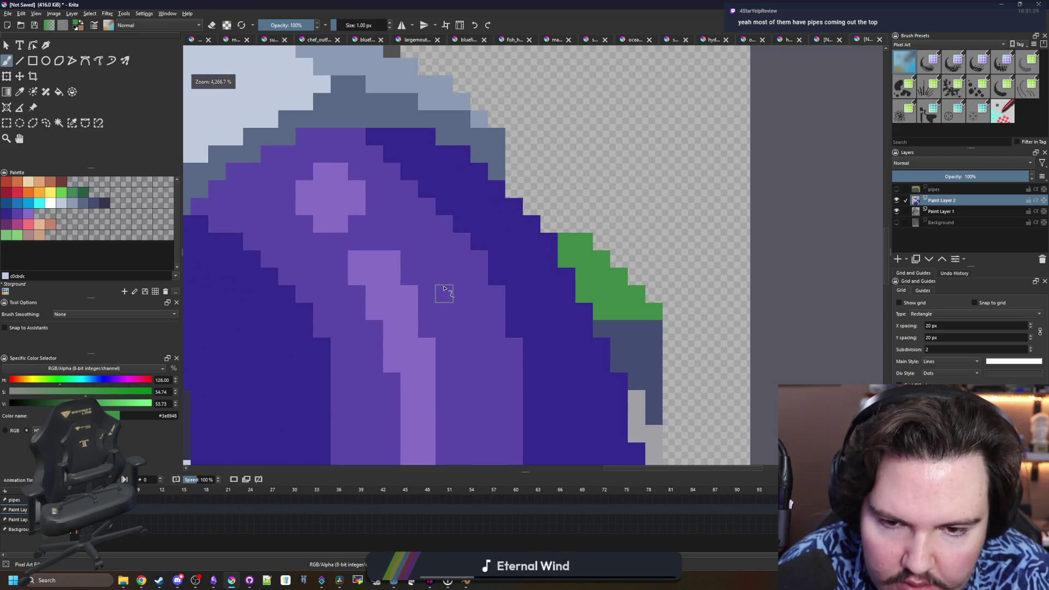
scroll(444, 289, down, 8)
scroll(419, 304, up, 1)
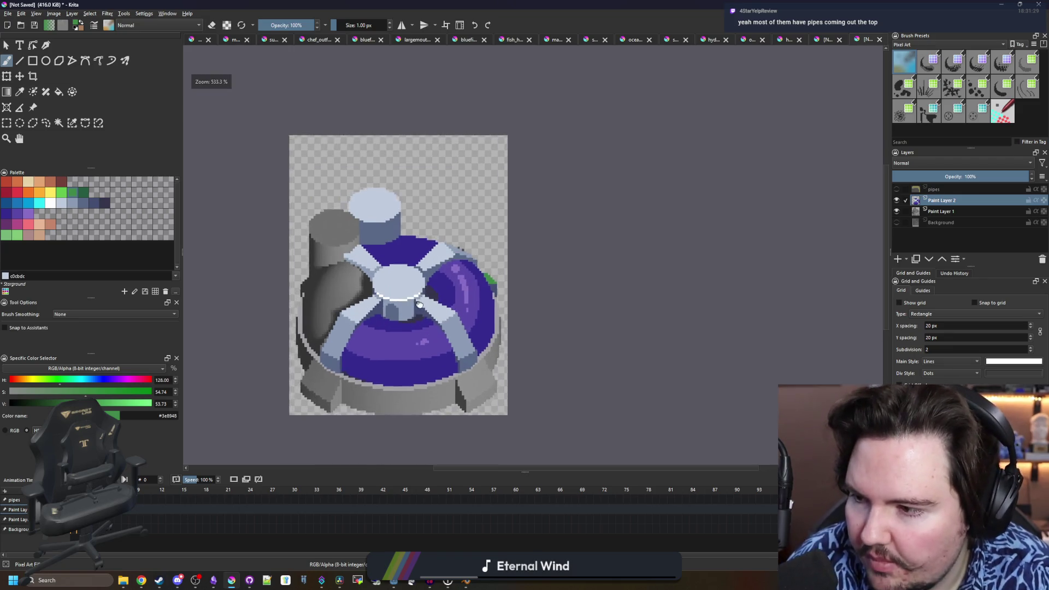
- Re-centre the machine and sample the light grey from the cylinder's outline
drag(419, 304, 468, 308)
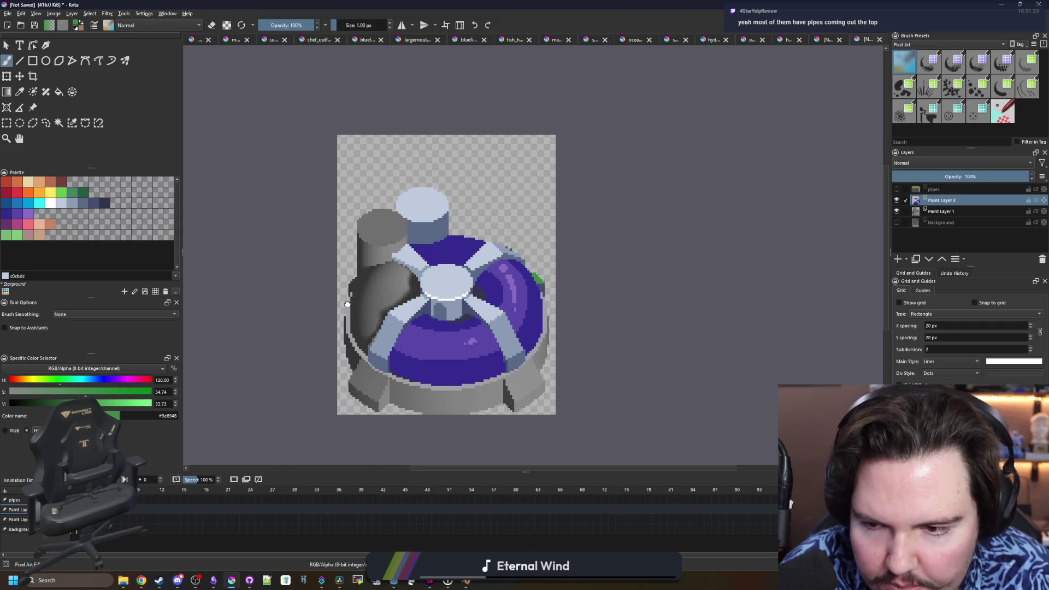
scroll(347, 304, up, 2)
key(p)
scroll(363, 292, up, 2)
click(341, 345)
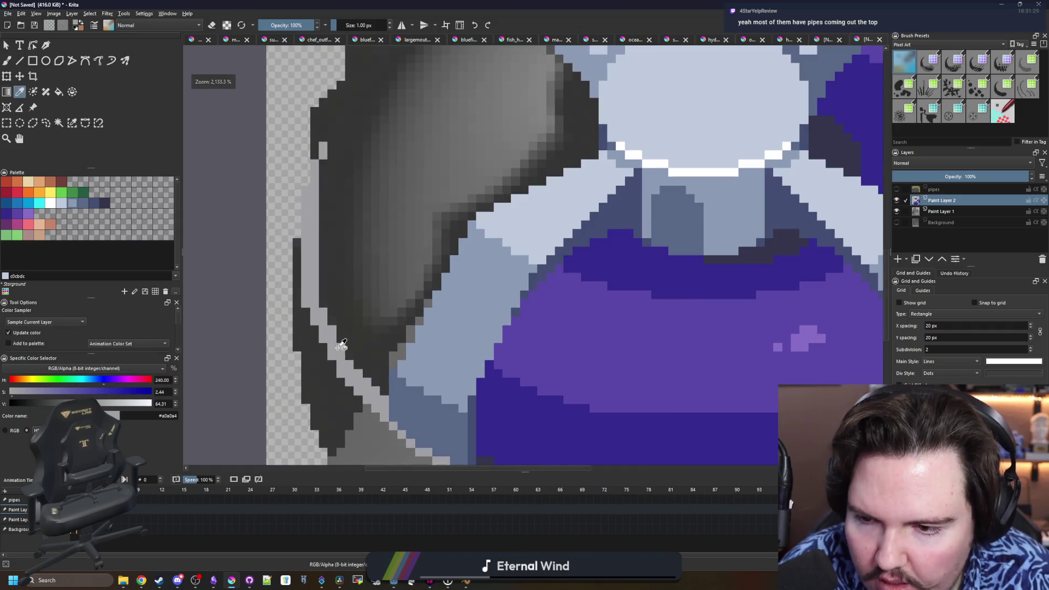
scroll(342, 345, down, 4)
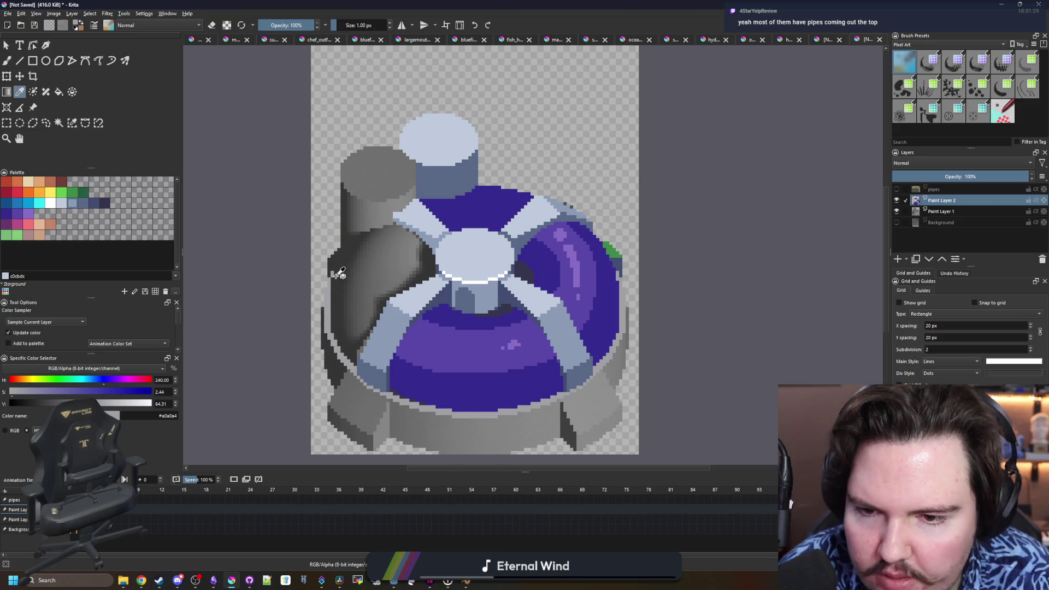
scroll(339, 273, up, 2)
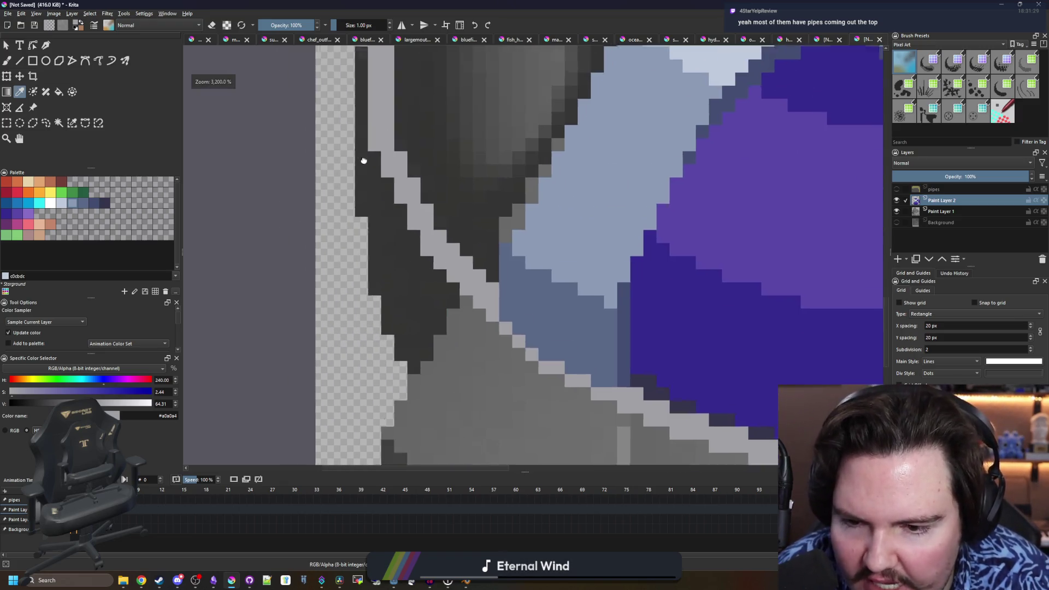
scroll(363, 159, down, 2)
scroll(528, 300, up, 2)
scroll(360, 311, down, 2)
scroll(407, 319, up, 2)
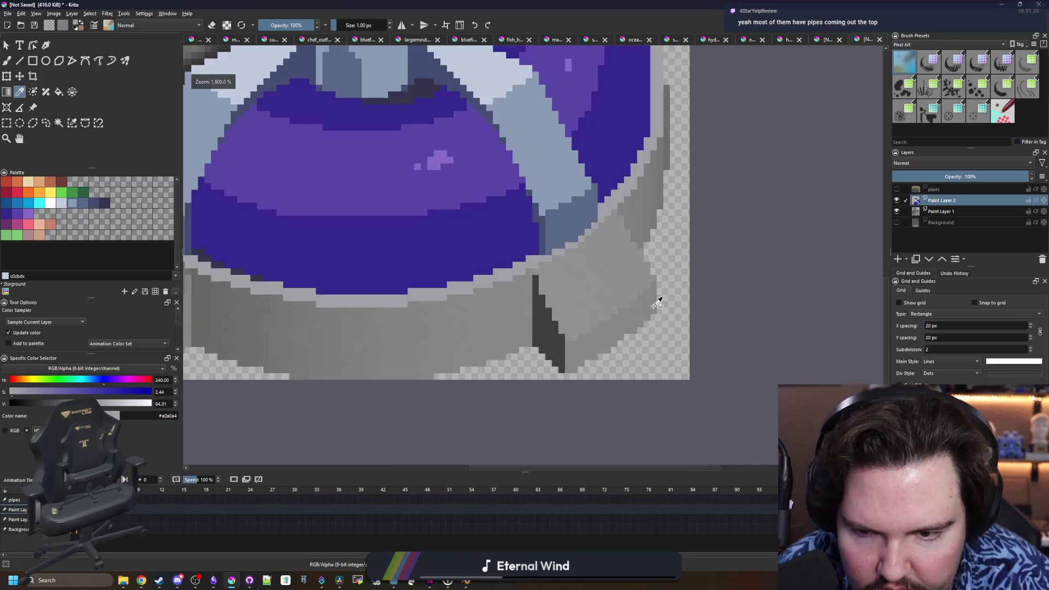
scroll(406, 319, down, 2)
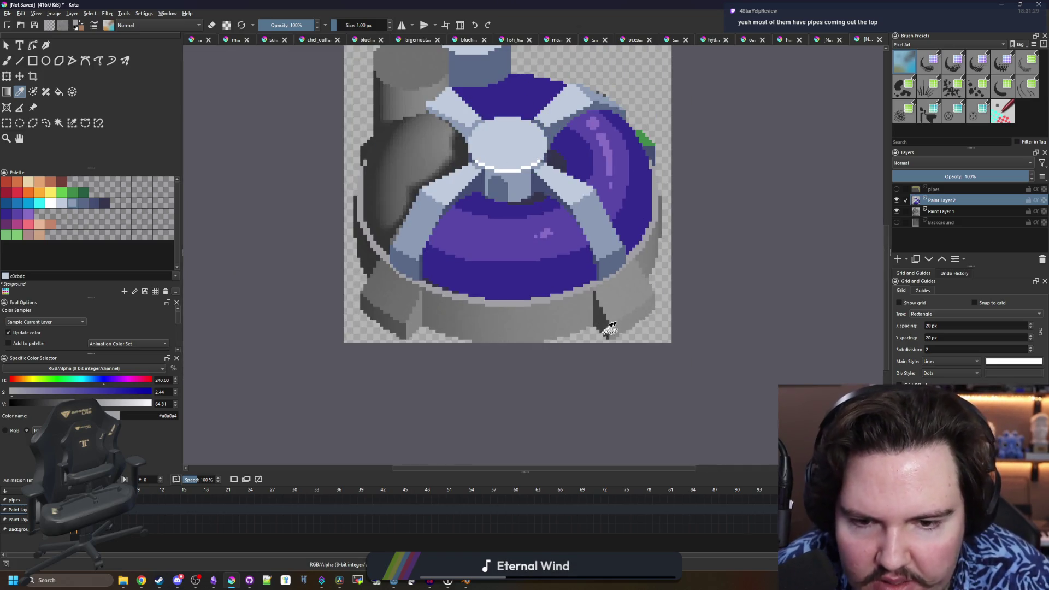
scroll(585, 299, up, 2)
- Fill the dome's outline ring with pale blue-grey #c0cbdc after adjusting the fill area settings
mouse_move(793, 306)
mouse_down()
mouse_move(637, 307)
mouse_move(504, 330)
mouse_up()
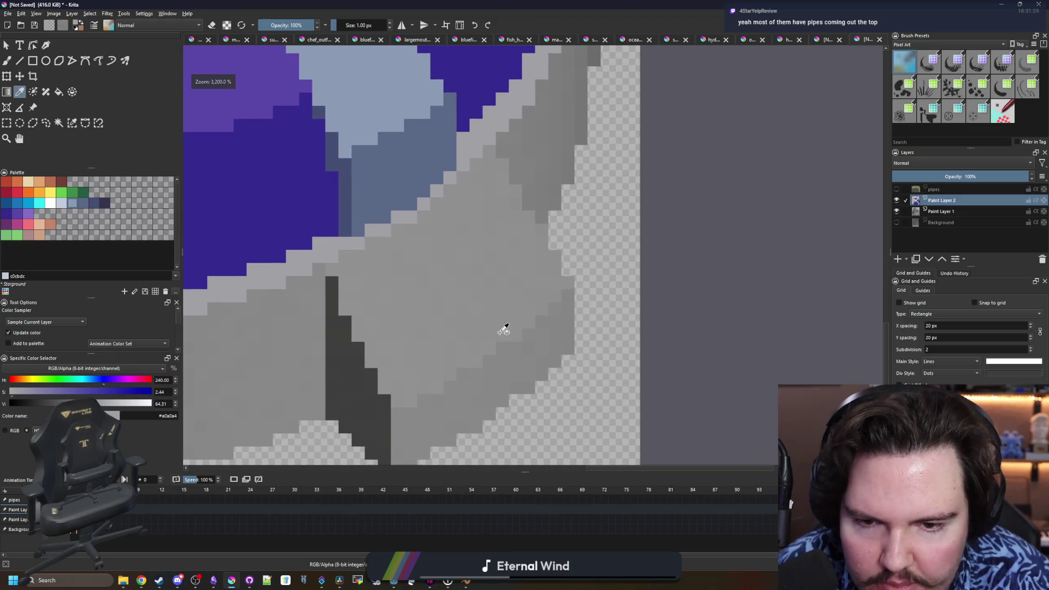
click(63, 205)
key(b)
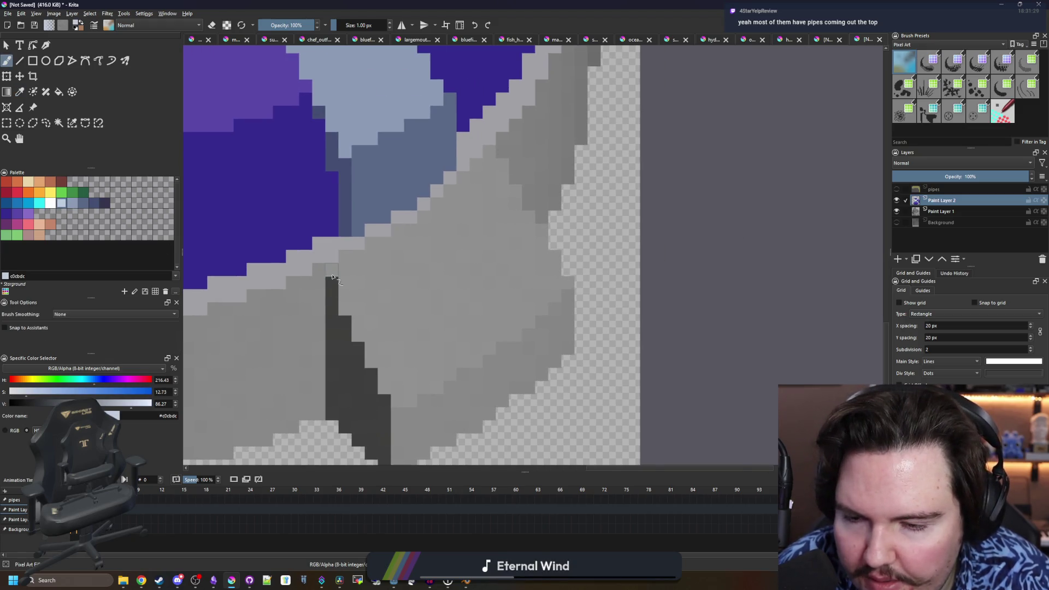
scroll(333, 277, up, 2)
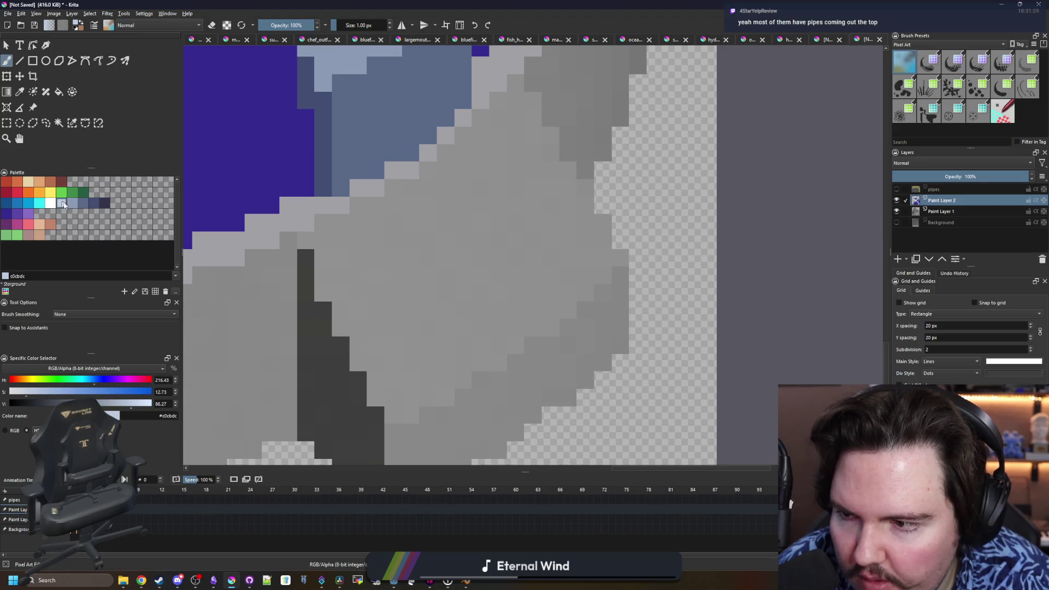
key(f)
scroll(382, 306, down, 4)
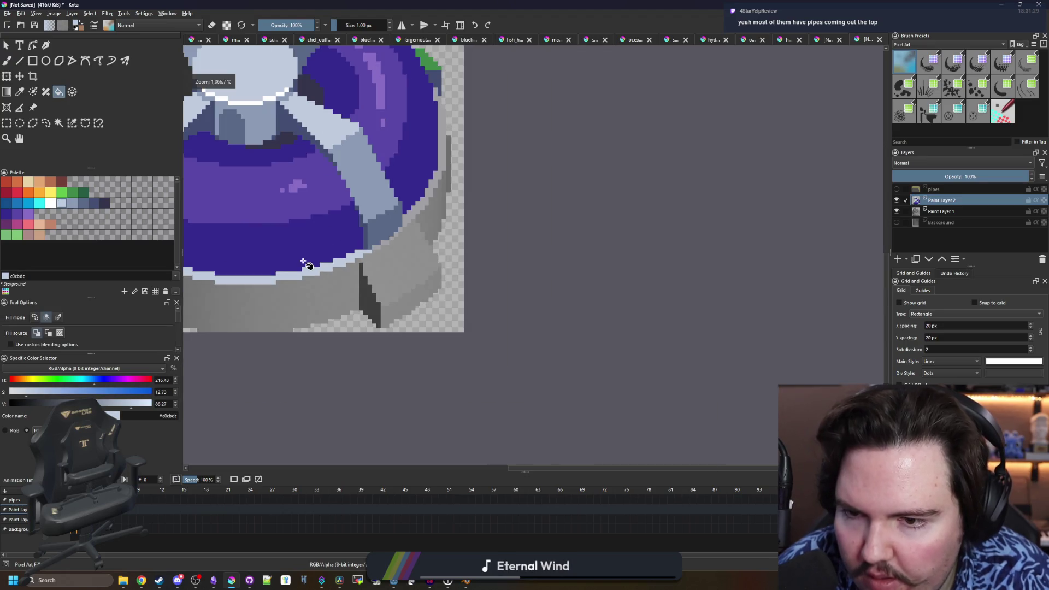
click(58, 317)
drag(253, 283, 451, 376)
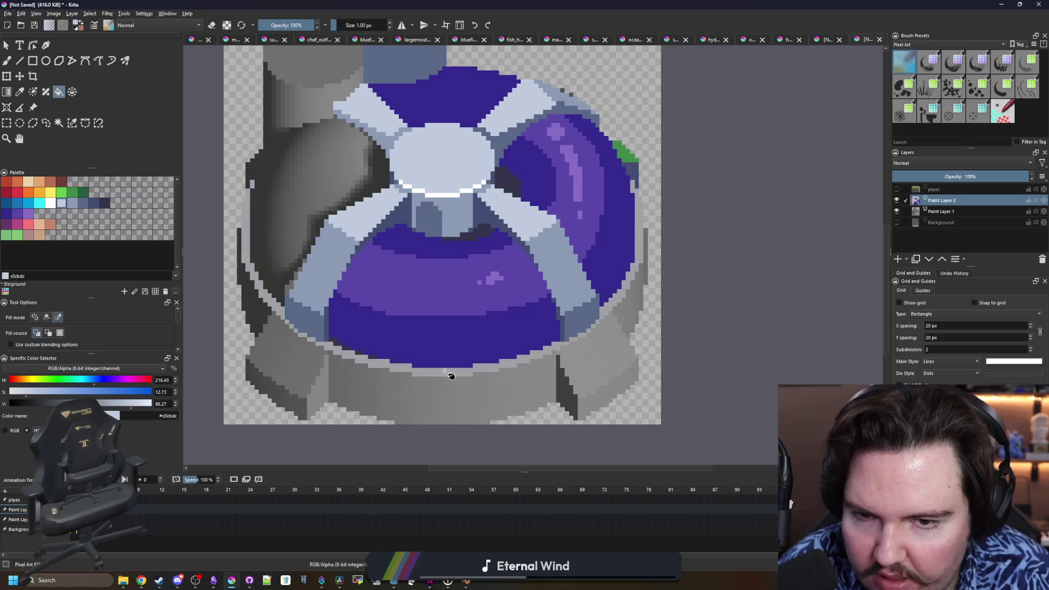
click(445, 371)
- Sample the blue-grey and draw a pixel outline around the lower-right block's top face
key(b)
scroll(470, 375, up, 5)
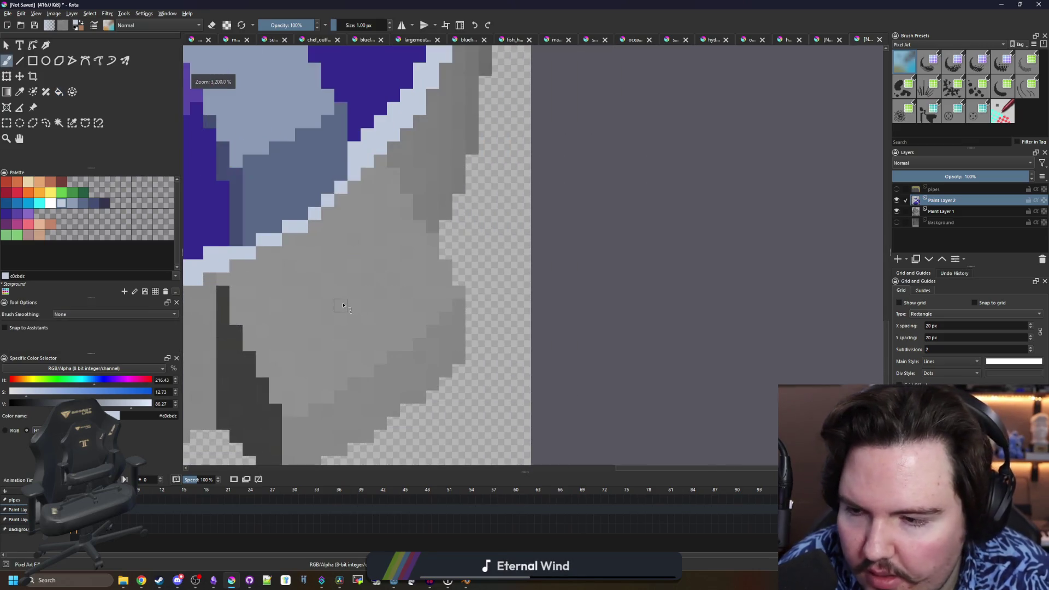
drag(344, 304, 432, 284)
ctrl+click(432, 284)
scroll(431, 284, up, 1)
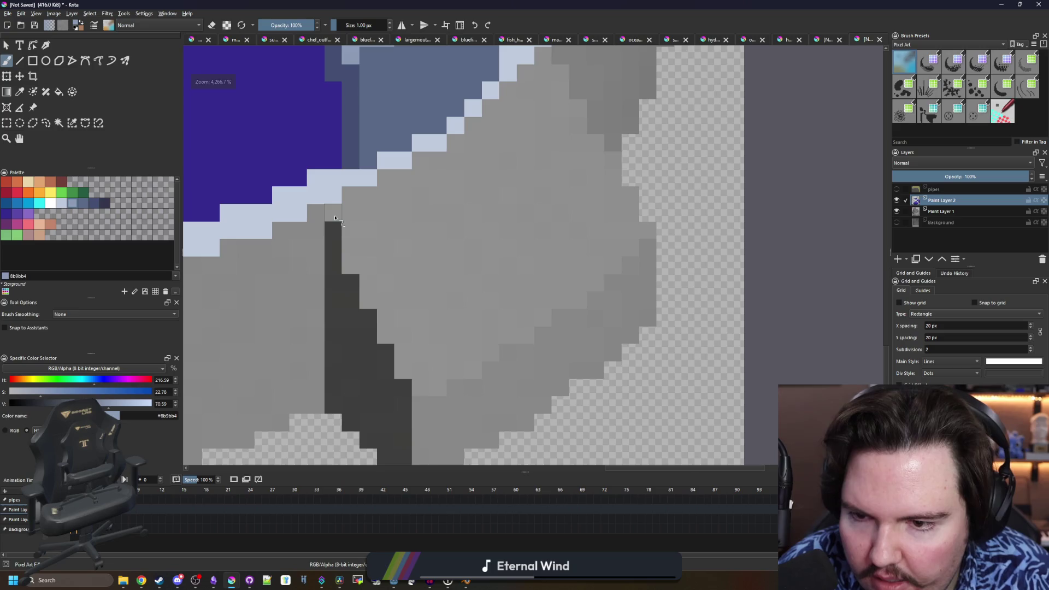
drag(335, 218, 334, 227)
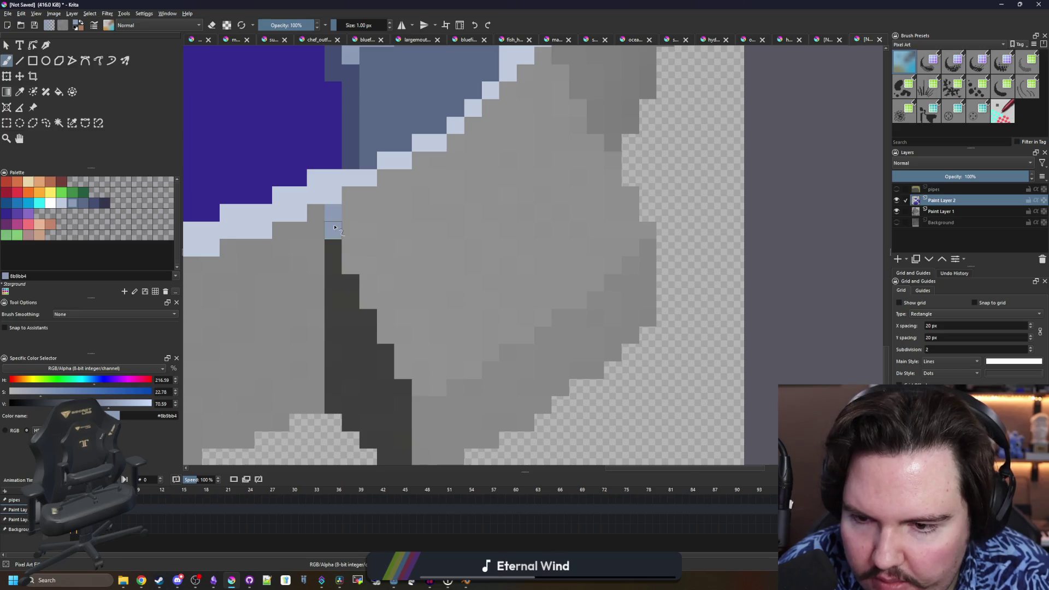
click(384, 324)
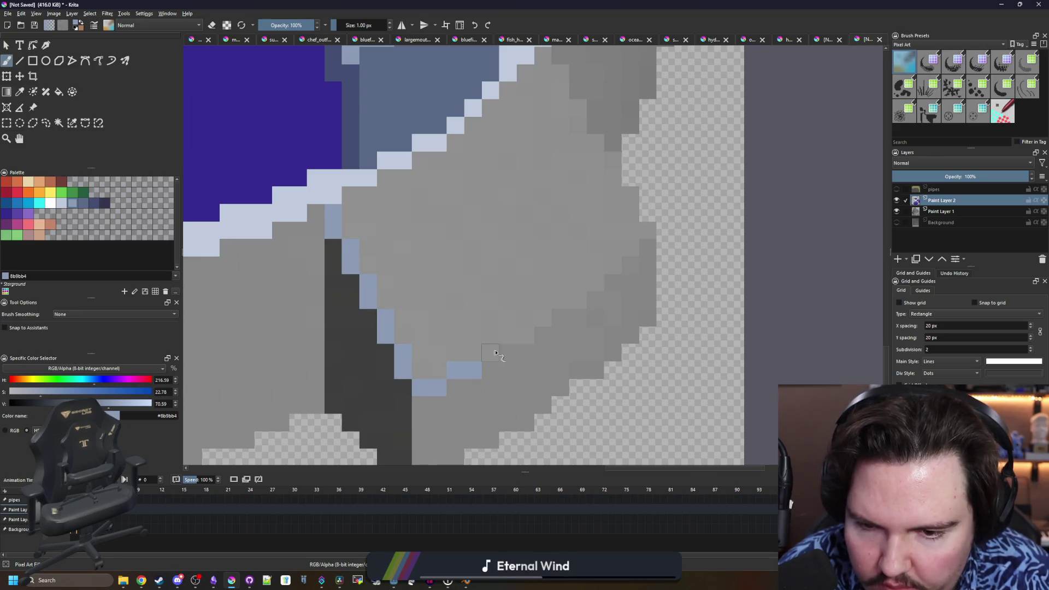
mouse_move(496, 352)
mouse_down()
mouse_move(590, 300)
mouse_move(429, 381)
mouse_up()
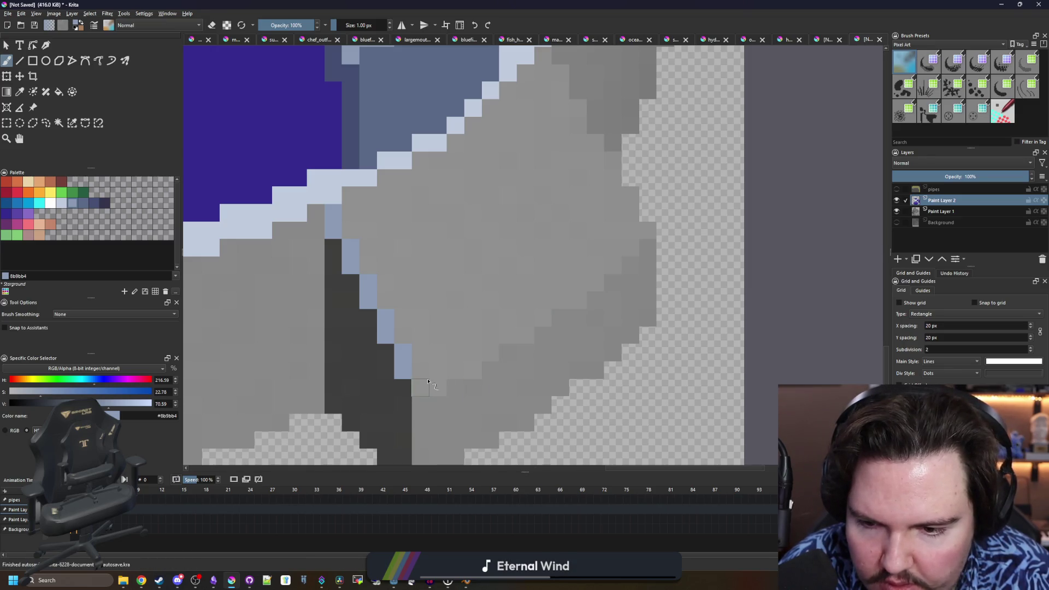
click(444, 360)
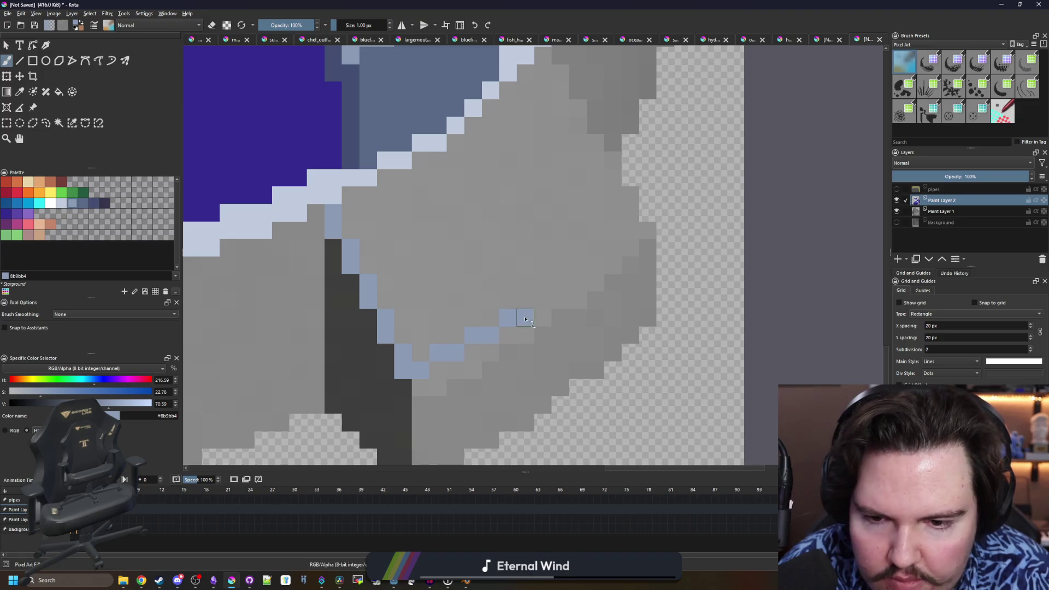
drag(525, 318, 624, 264)
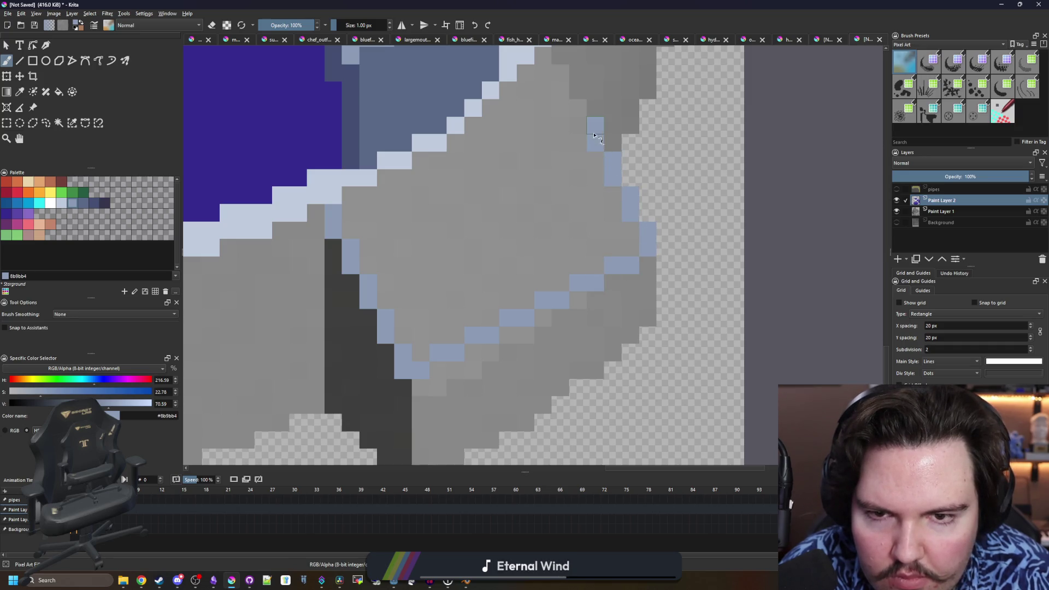
- Fill the outlined top face of the block with light blue
scroll(593, 164, up, 3)
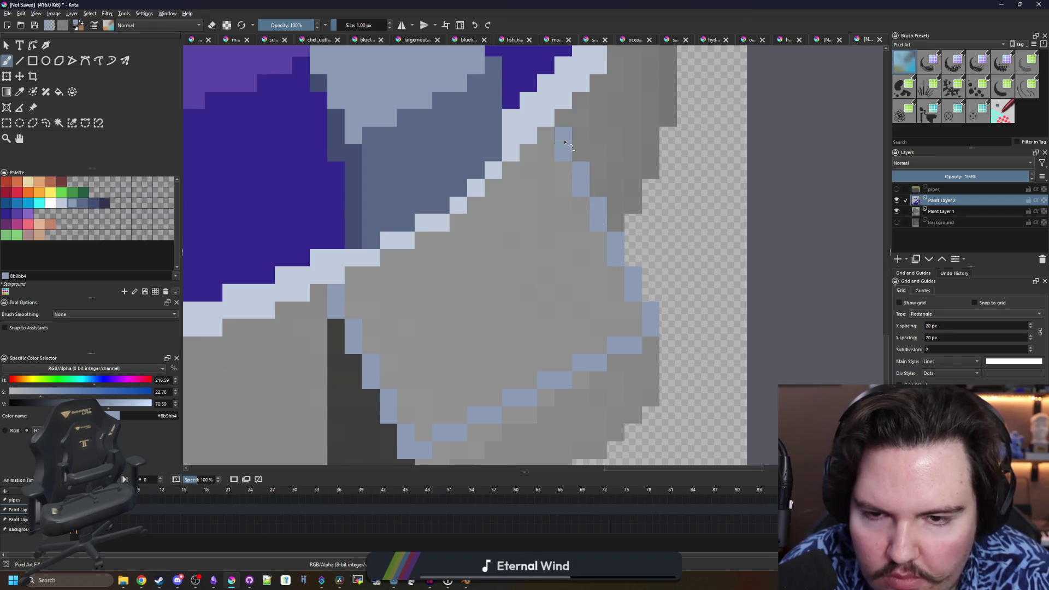
key(f)
click(444, 286)
scroll(443, 286, down, 1)
scroll(443, 286, down, 2)
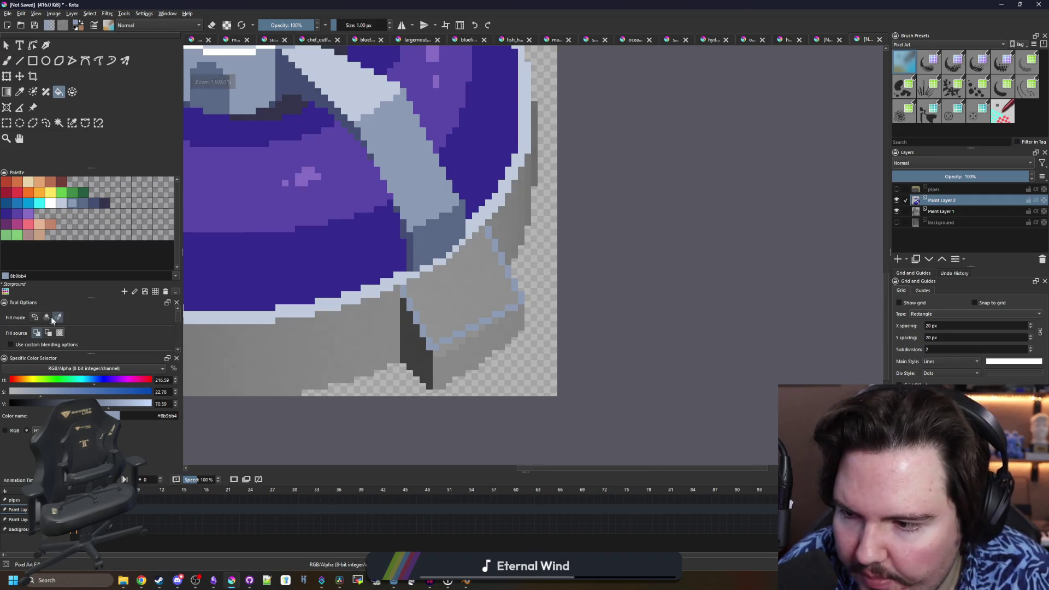
- Fill the block's top light blue and its left face with darker blue-grey
click(447, 319)
key(b)
scroll(453, 328, up, 2)
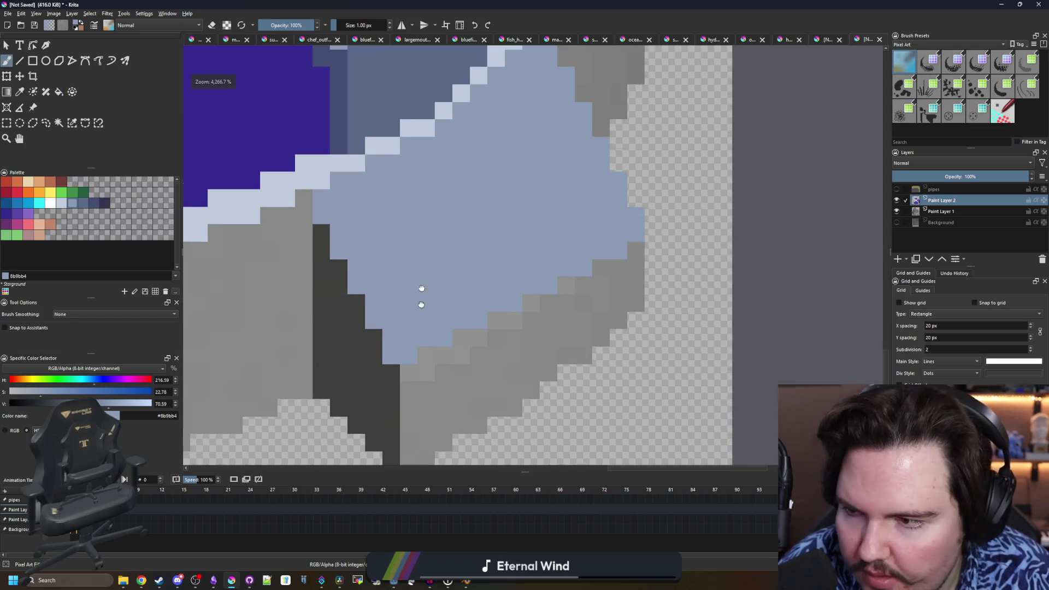
drag(421, 287, 426, 212)
click(104, 204)
mouse_move(326, 166)
mouse_down()
mouse_move(331, 316)
mouse_move(396, 383)
mouse_move(396, 295)
mouse_up()
key(f)
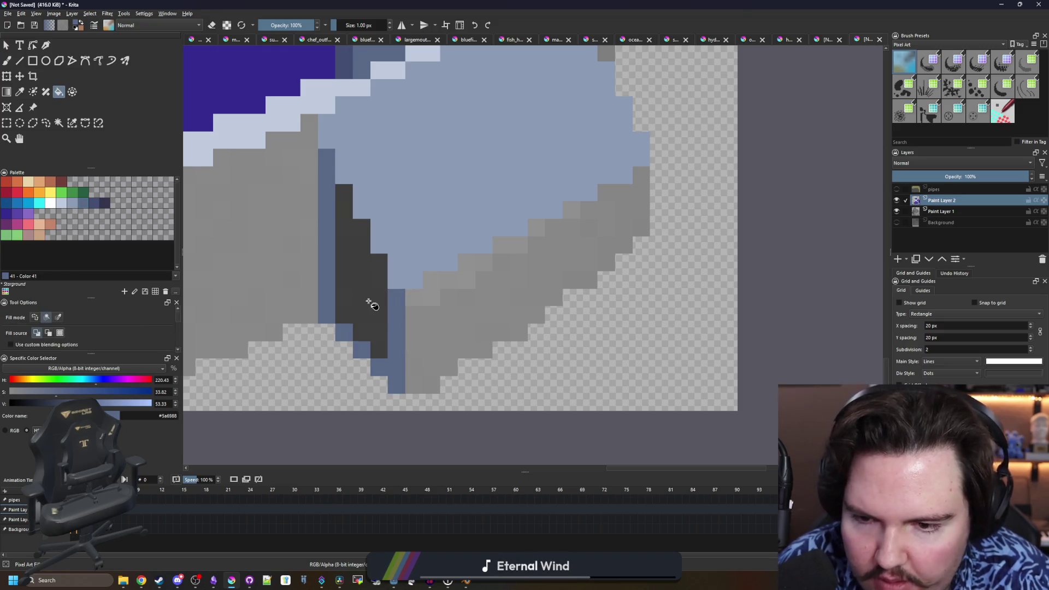
click(369, 304)
- Outline and fill the block's right face in the darkest navy blue
key(b)
scroll(492, 284, right, 3)
scroll(492, 284, up, 1)
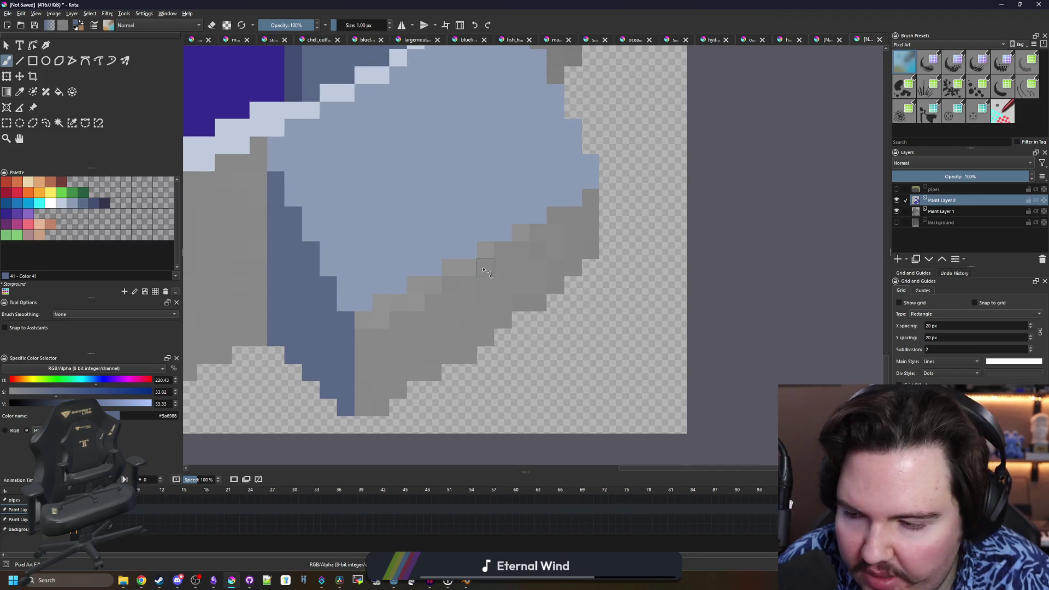
click(94, 203)
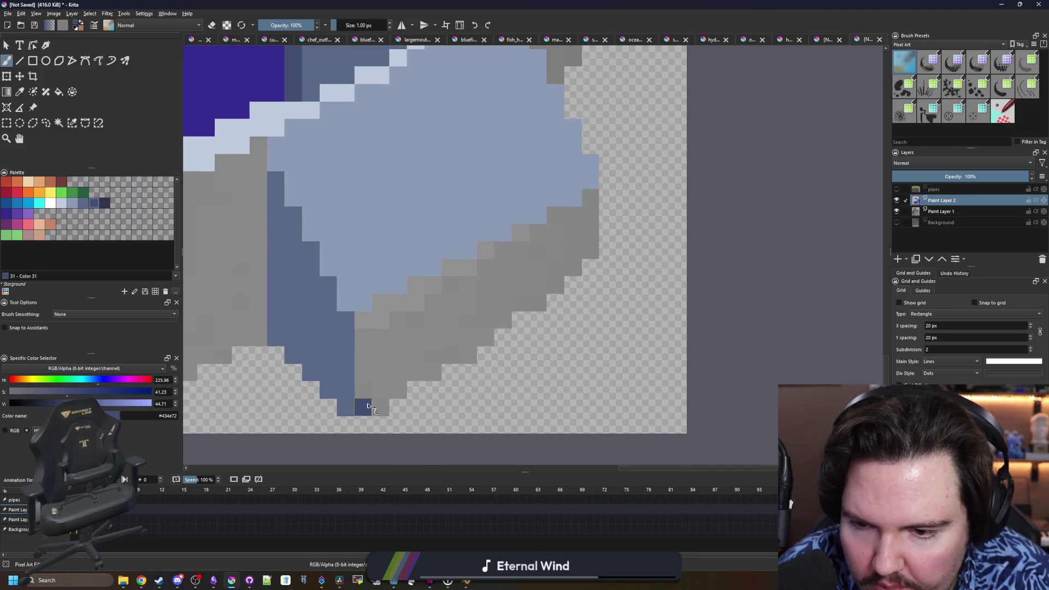
mouse_move(367, 406)
mouse_down()
mouse_move(563, 316)
mouse_move(590, 262)
mouse_move(591, 191)
mouse_up()
key(f)
click(435, 344)
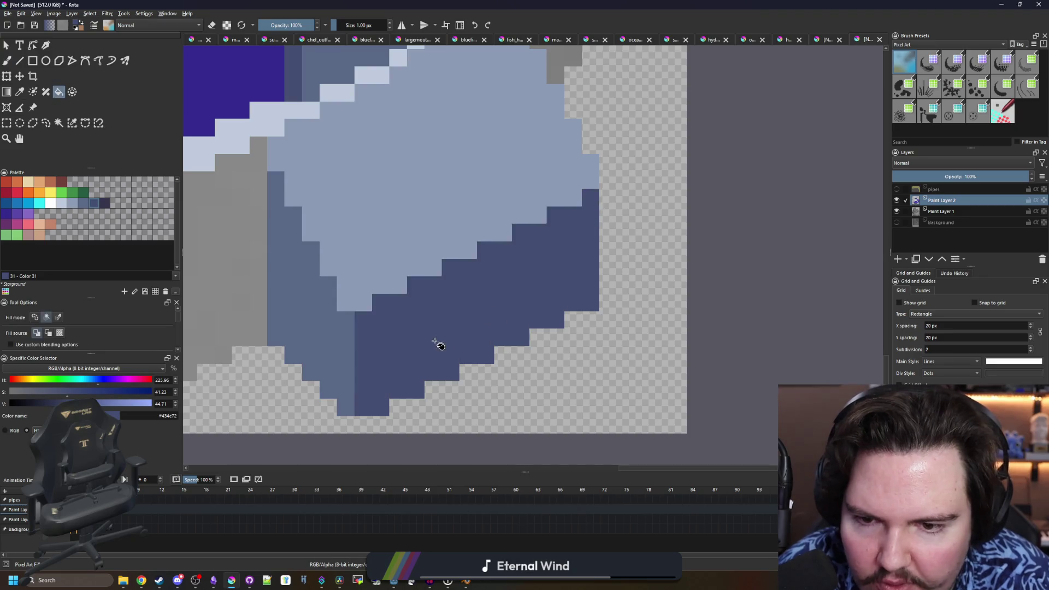
scroll(448, 338, down, 4)
scroll(455, 334, down, 3)
scroll(464, 335, up, 6)
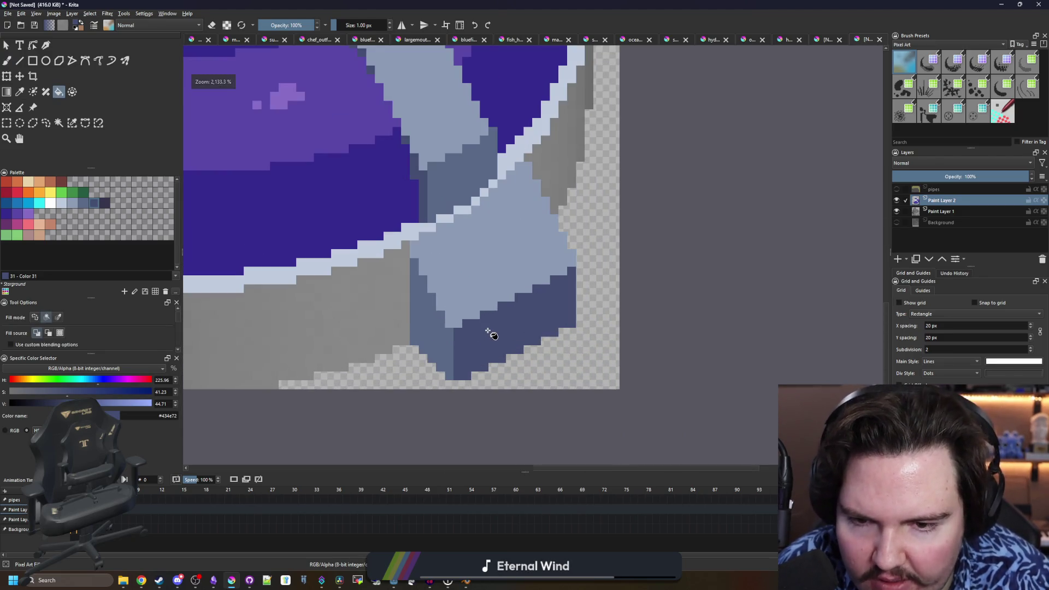
scroll(489, 332, down, 4)
scroll(489, 332, up, 4)
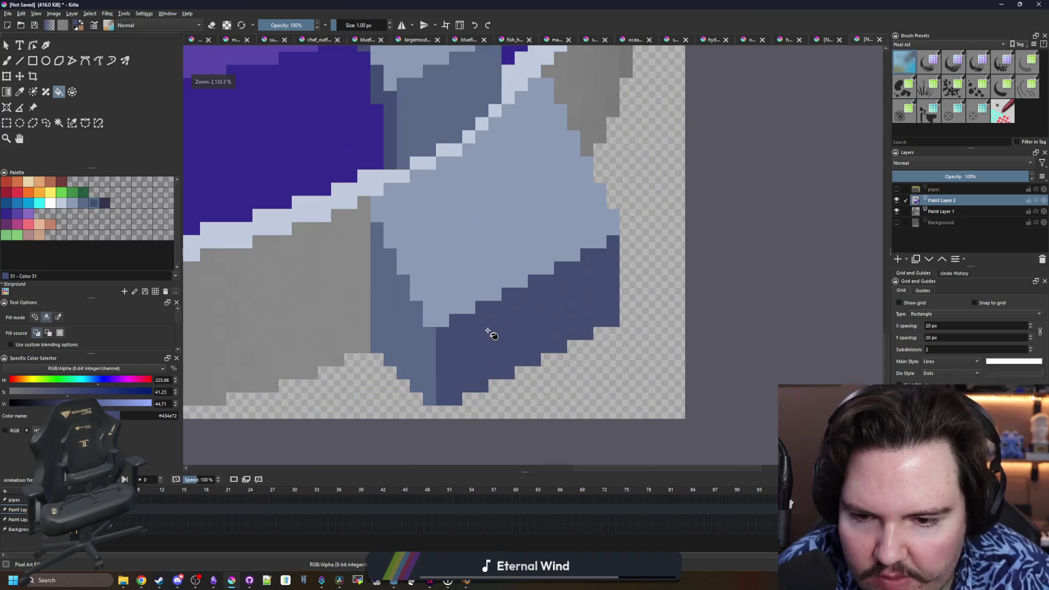
scroll(499, 295, down, 1)
- Highlight the edge between the block's faces with the light blue-grey from its top
ctrl+click(476, 260)
key(b)
mouse_move(601, 247)
mouse_down()
mouse_move(392, 351)
mouse_move(428, 332)
mouse_up()
scroll(428, 331, down, 5)
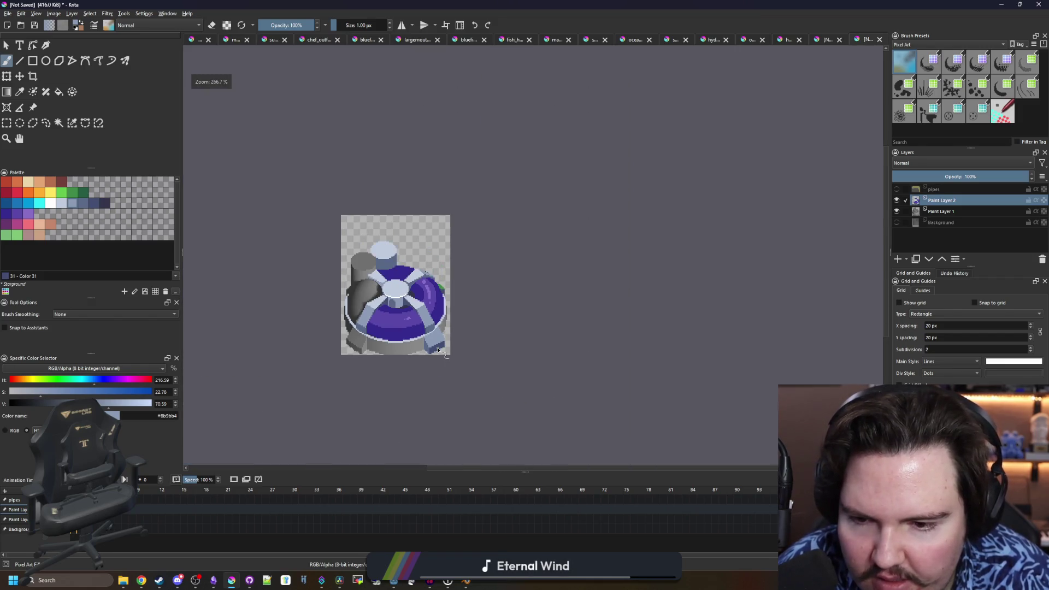
- Sample the light blue-grey and start the outline along the lower-left block's bottom edge
scroll(352, 350, up, 4)
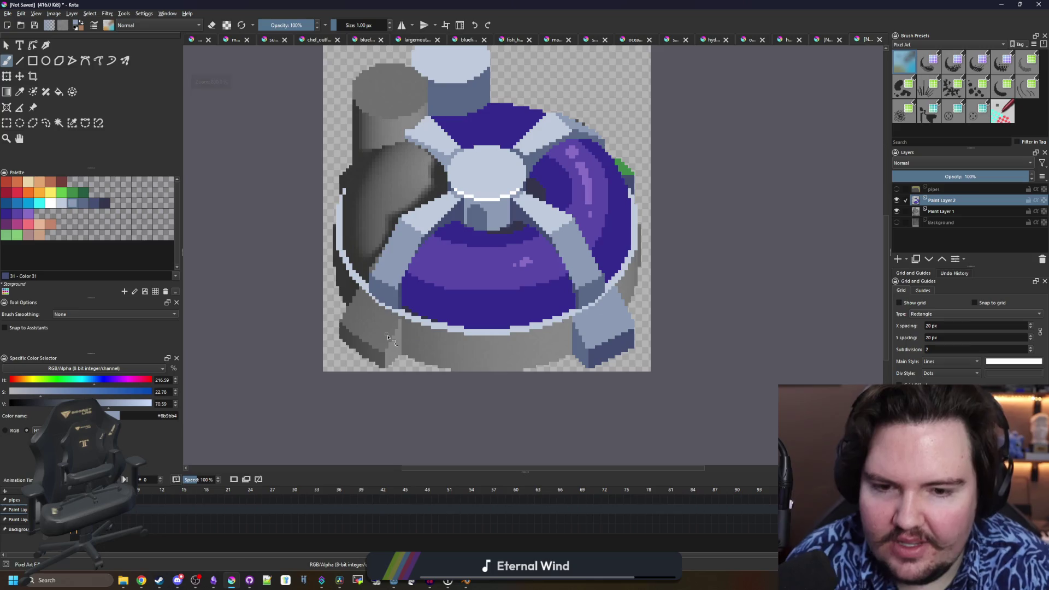
key(p)
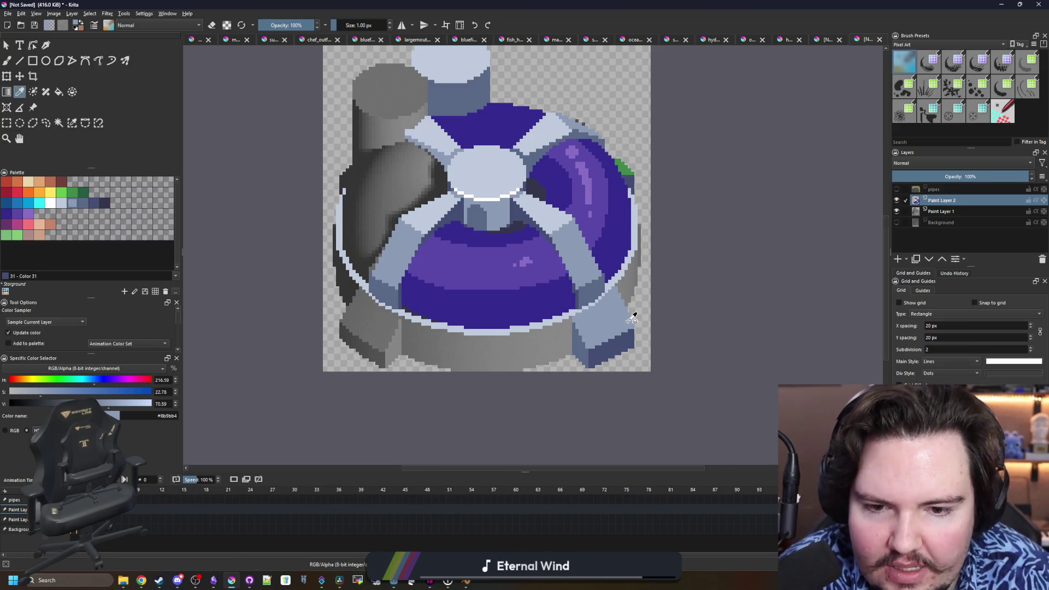
scroll(632, 318, up, 2)
scroll(631, 347, down, 4)
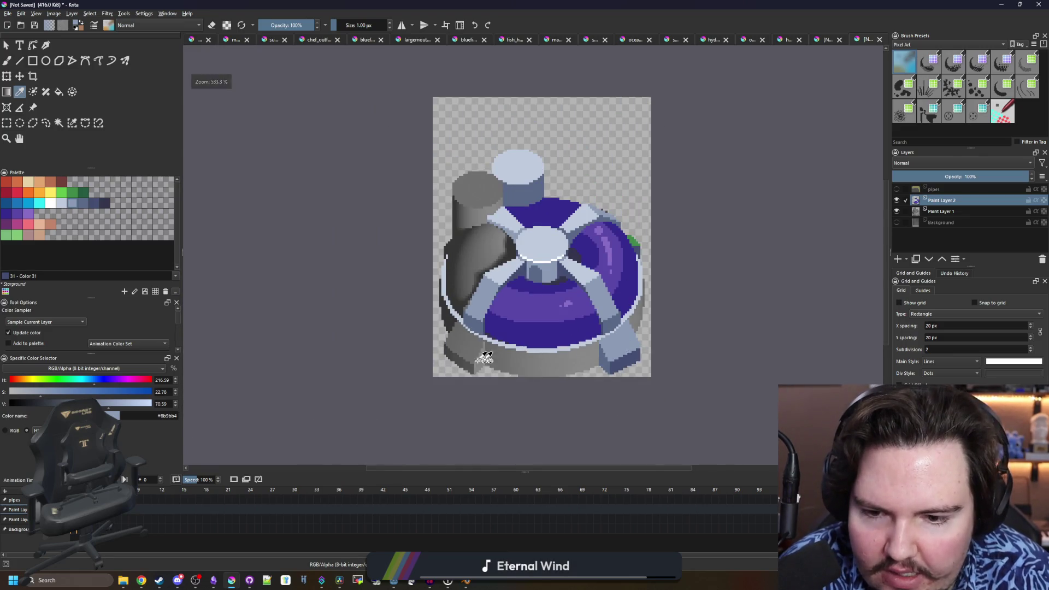
scroll(485, 358, up, 6)
key(b)
click(474, 377)
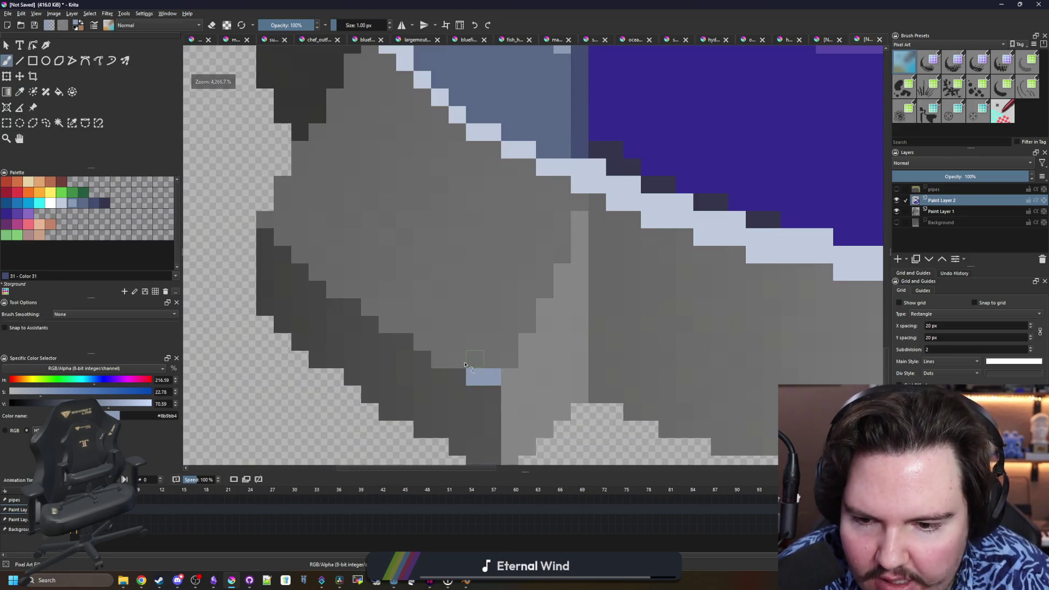
click(456, 360)
drag(428, 347, 367, 324)
- Extend the light outline diagonally up-left and down the block's right edge
drag(332, 294, 266, 219)
scroll(305, 282, down, 4)
scroll(304, 282, down, 3)
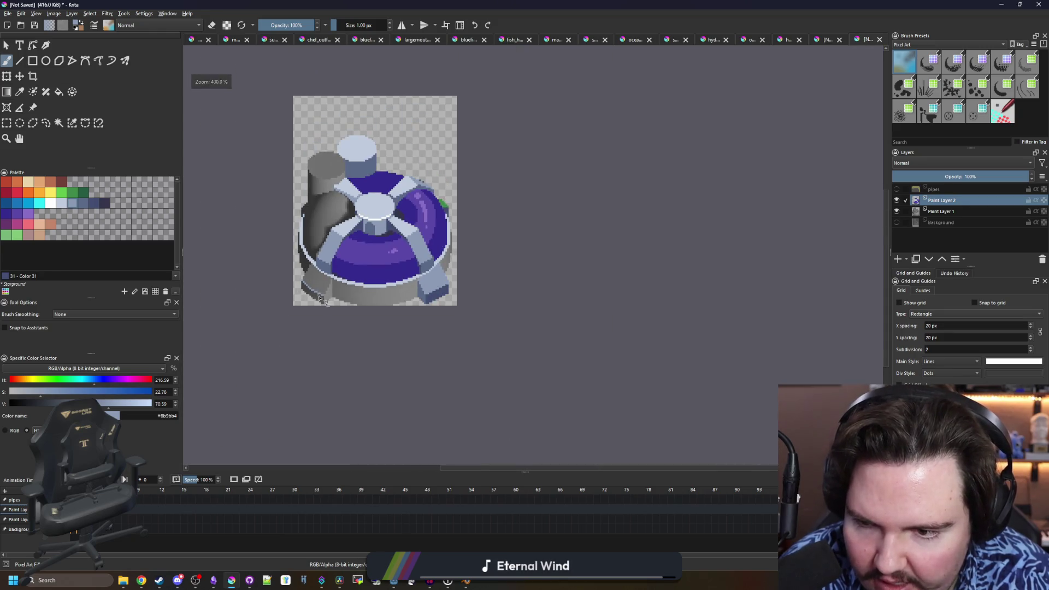
scroll(320, 299, up, 5)
scroll(284, 303, down, 3)
scroll(266, 307, up, 1)
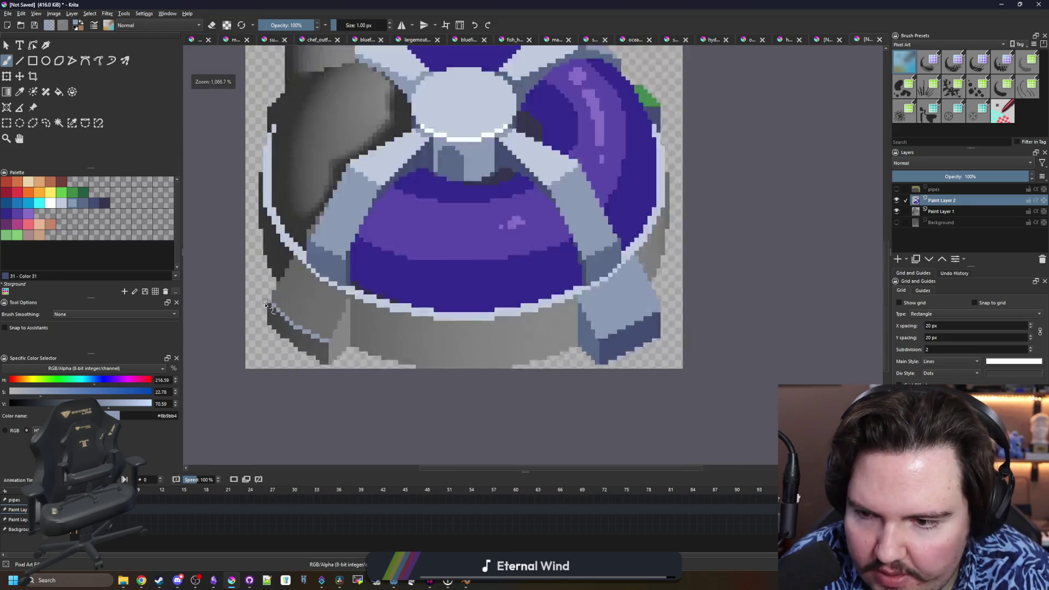
scroll(266, 307, up, 2)
scroll(423, 309, up, 2)
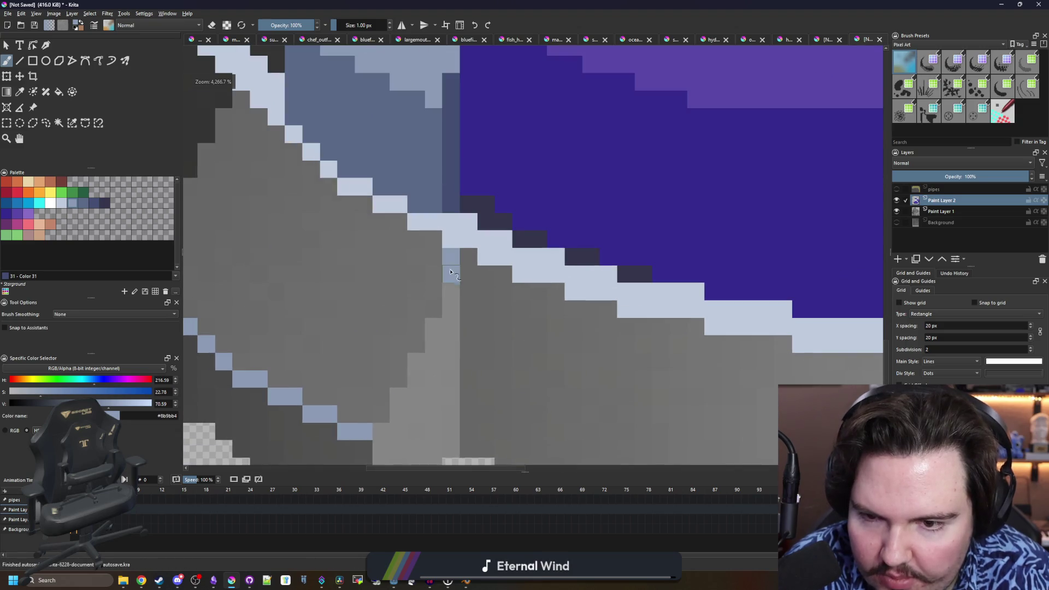
drag(436, 298, 394, 383)
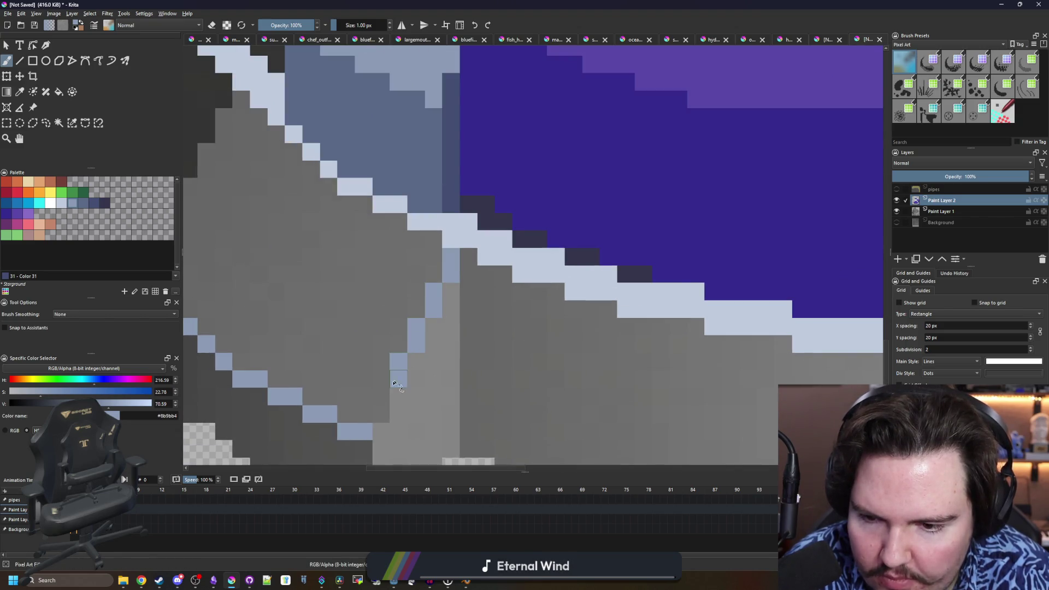
key(f)
scroll(346, 370, down, 2)
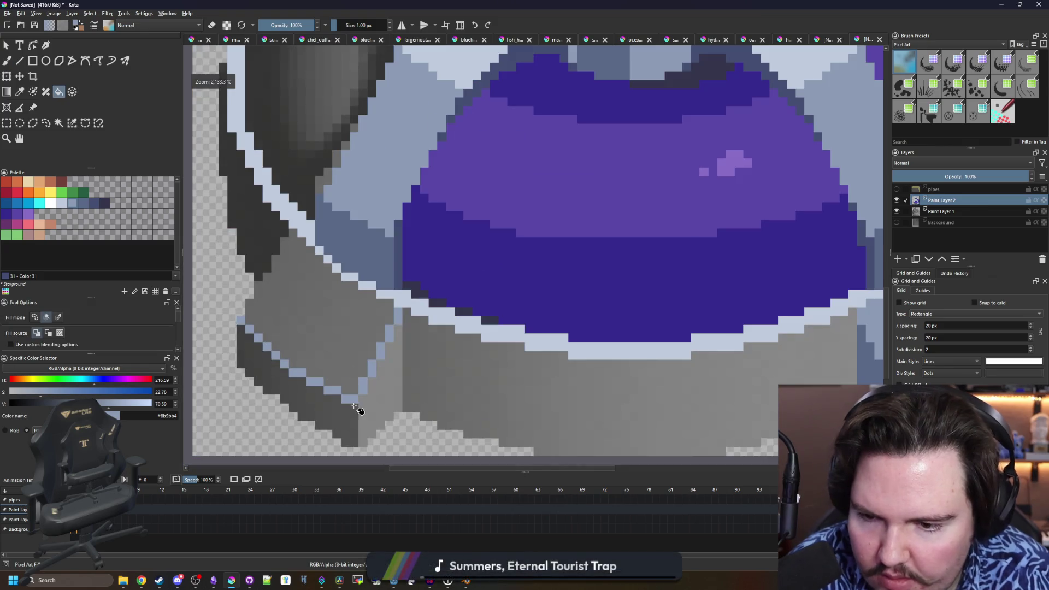
scroll(351, 389, down, 4)
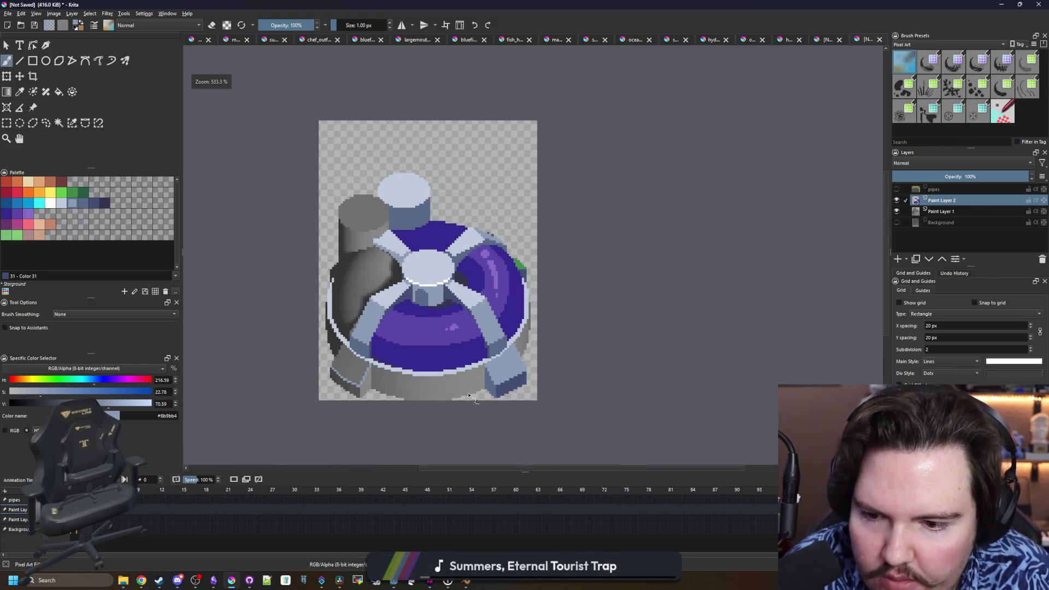
- Extend the light top face up-right, then restore dark blue pixels along its edge
key(b)
scroll(508, 384, up, 3)
scroll(509, 384, up, 3)
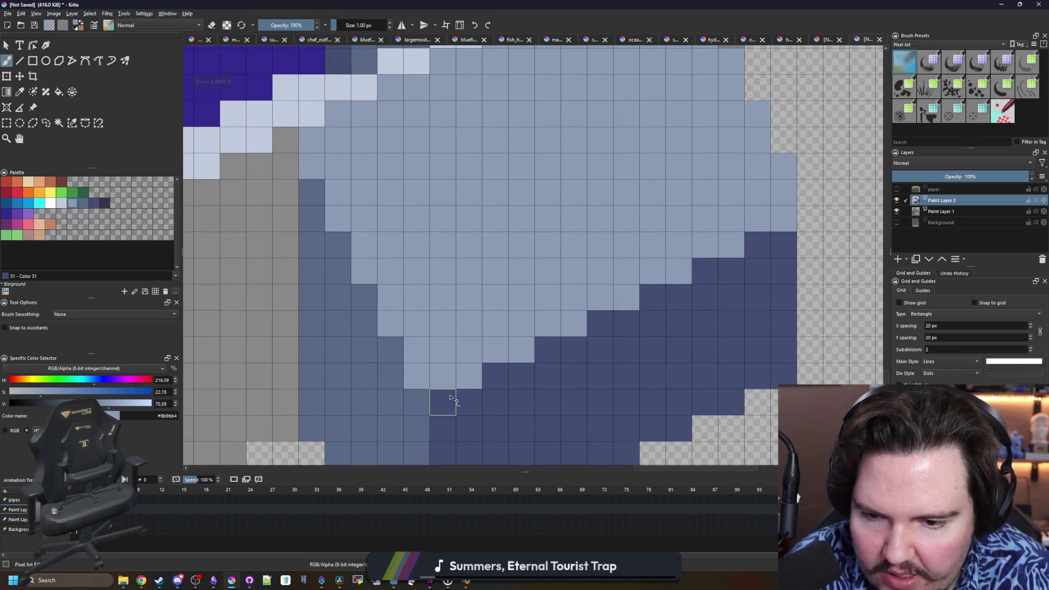
drag(496, 382, 681, 276)
scroll(655, 300, right, 5)
ctrl+click(616, 328)
mouse_move(601, 326)
mouse_down()
mouse_move(604, 297)
mouse_move(639, 273)
mouse_move(653, 246)
mouse_up()
scroll(544, 304, down, 5)
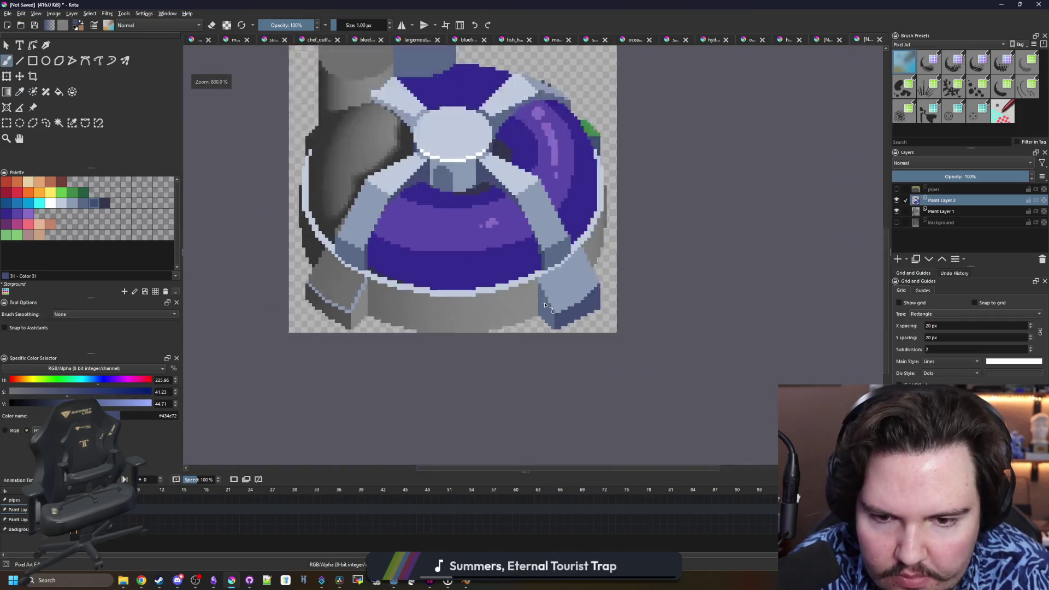
scroll(544, 304, down, 3)
scroll(479, 317, up, 10)
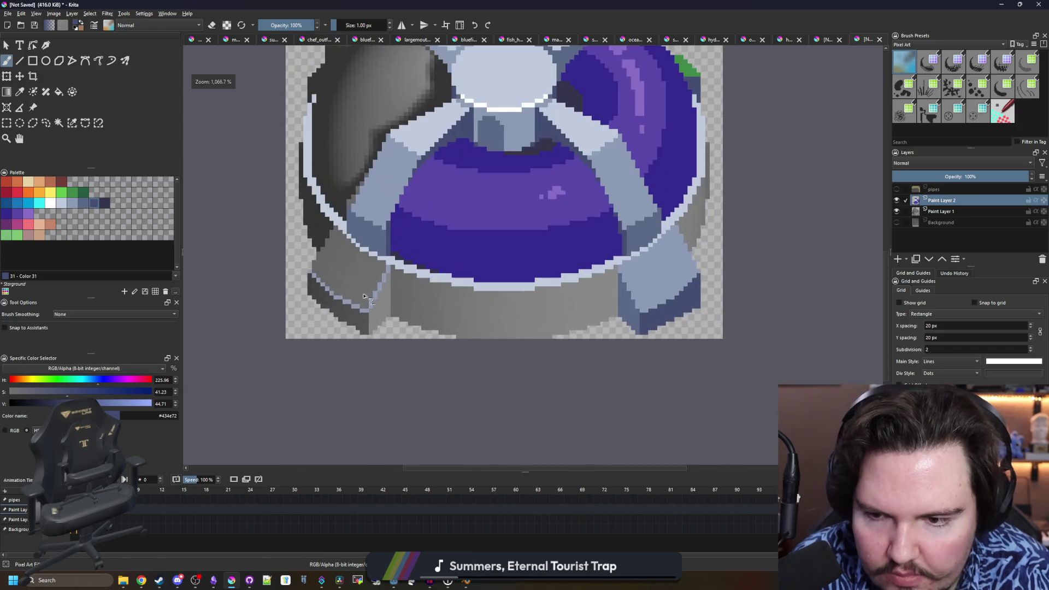
- Sample the light blue, outline the grey left foot with it, and fill the foot light blue
key(p)
click(290, 220)
key(b)
scroll(332, 246, down, 2)
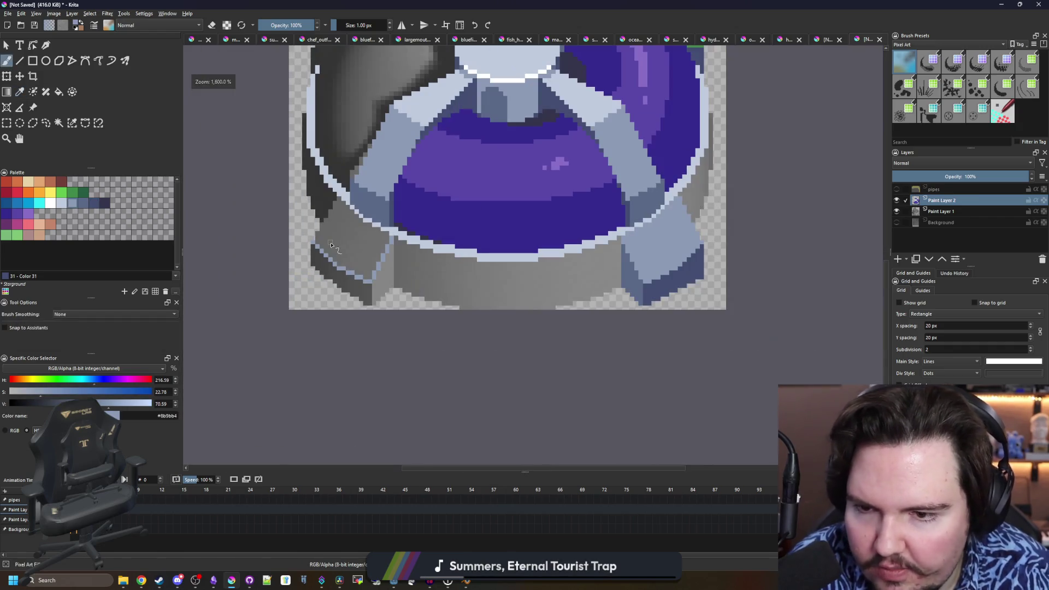
scroll(324, 244, up, 3)
mouse_move(311, 240)
mouse_down()
mouse_move(331, 230)
mouse_move(328, 196)
mouse_move(401, 55)
mouse_up()
key(f)
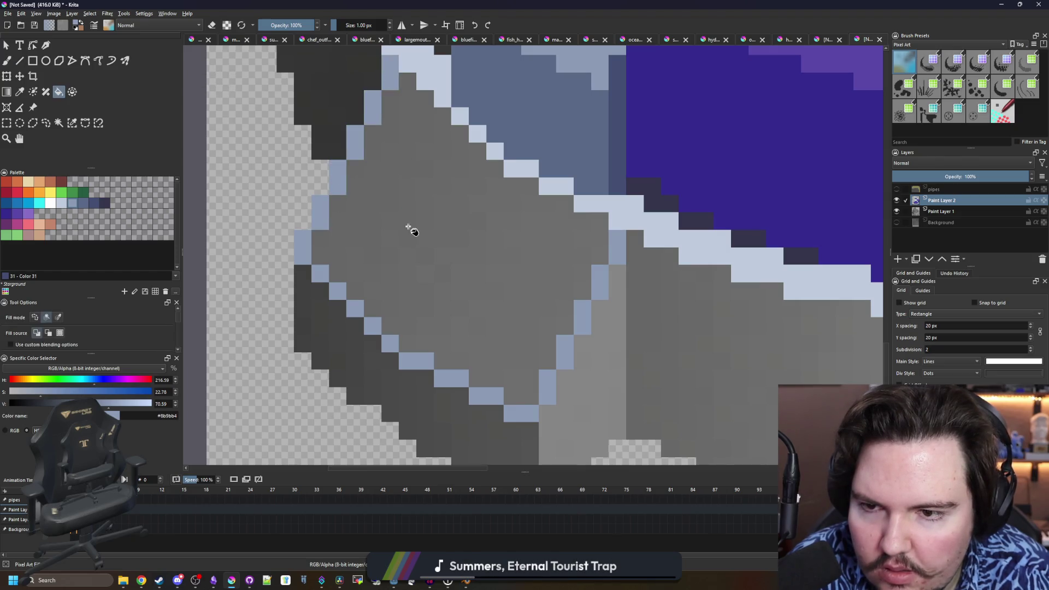
click(410, 227)
scroll(376, 280, down, 2)
scroll(377, 281, down, 2)
scroll(386, 303, down, 3)
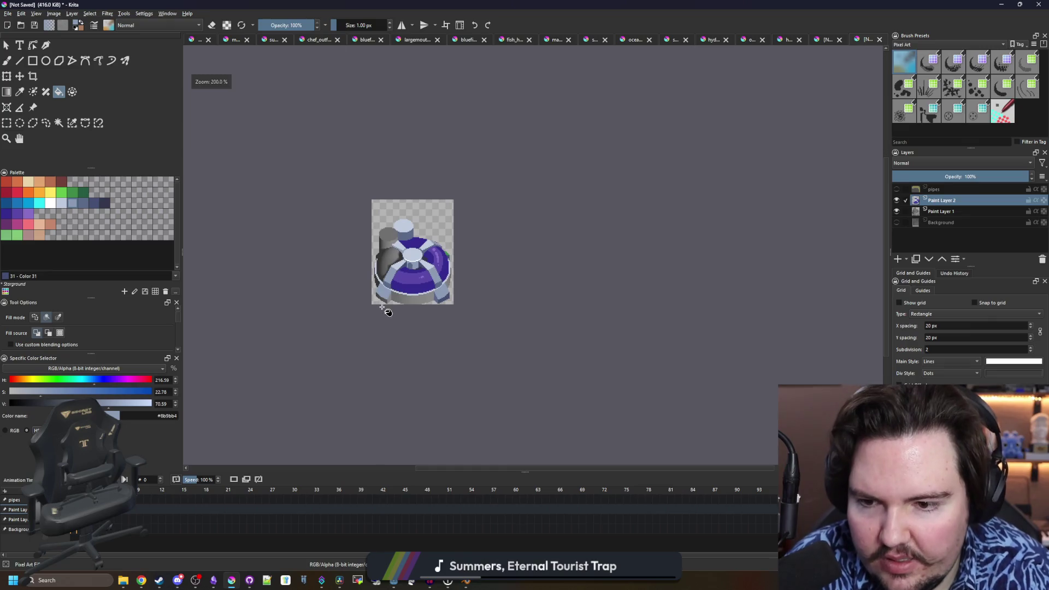
scroll(382, 298, up, 10)
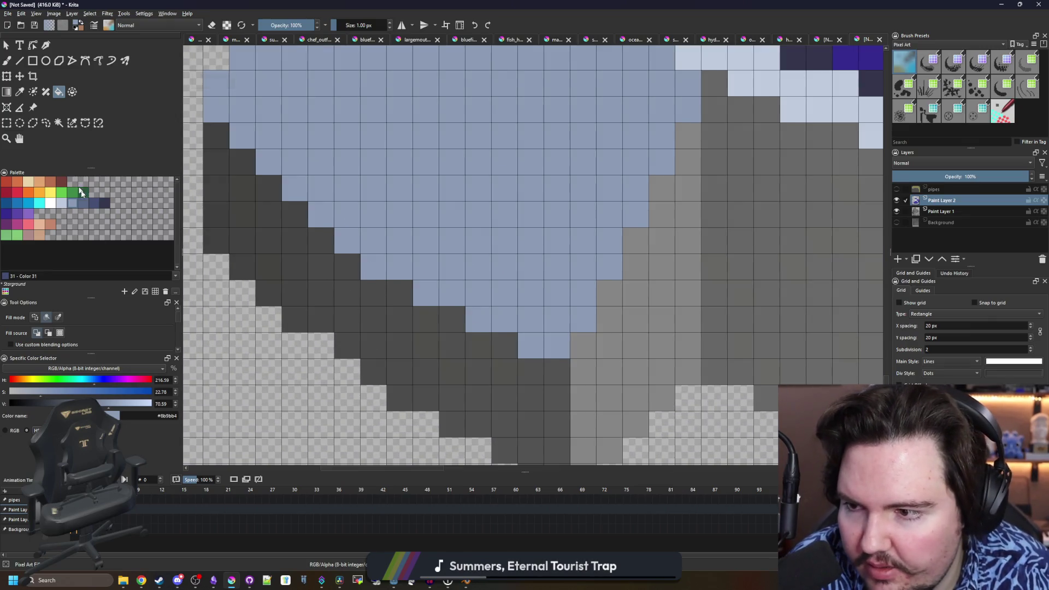
- Paint a darker slate-blue pixel on the foot
click(86, 208)
key(b)
click(373, 267)
scroll(389, 348, down, 5)
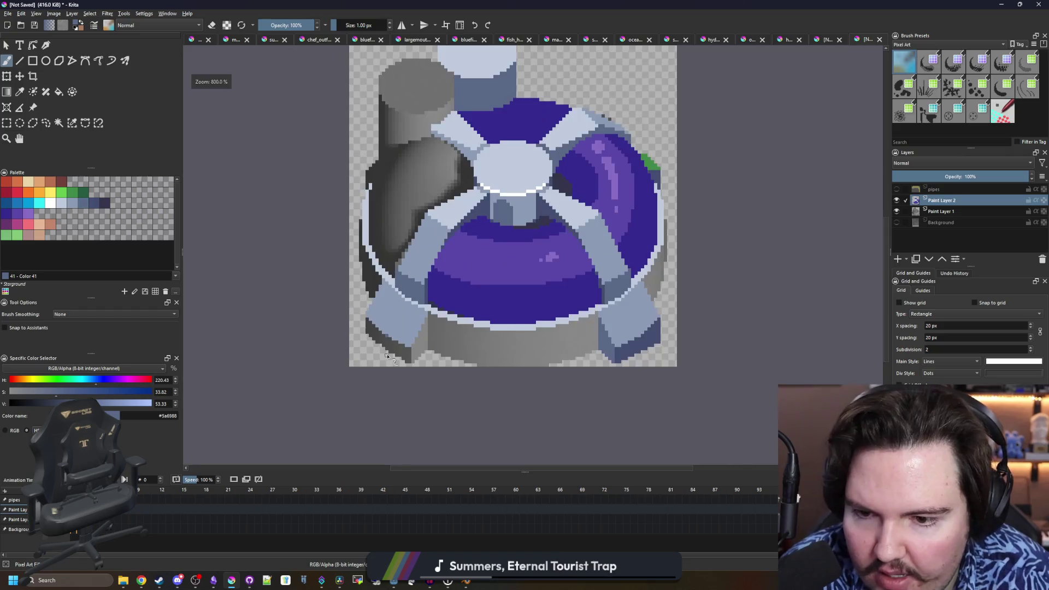
scroll(377, 360, up, 4)
scroll(377, 361, up, 2)
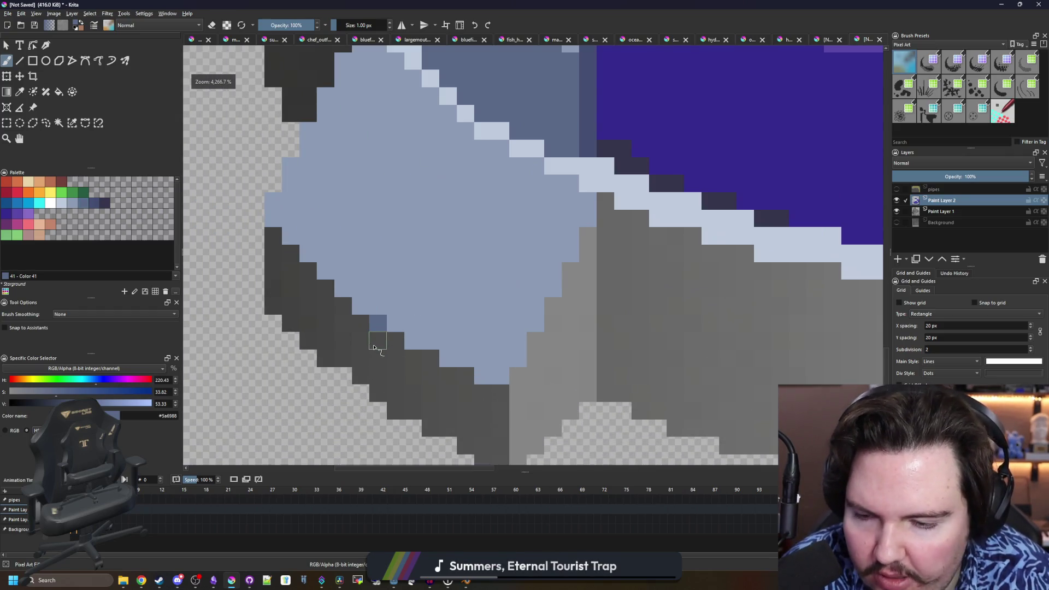
- Paint a dark navy column and a diagonal dark-blue edge along the foot's bottom
click(92, 206)
scroll(521, 280, down, 2)
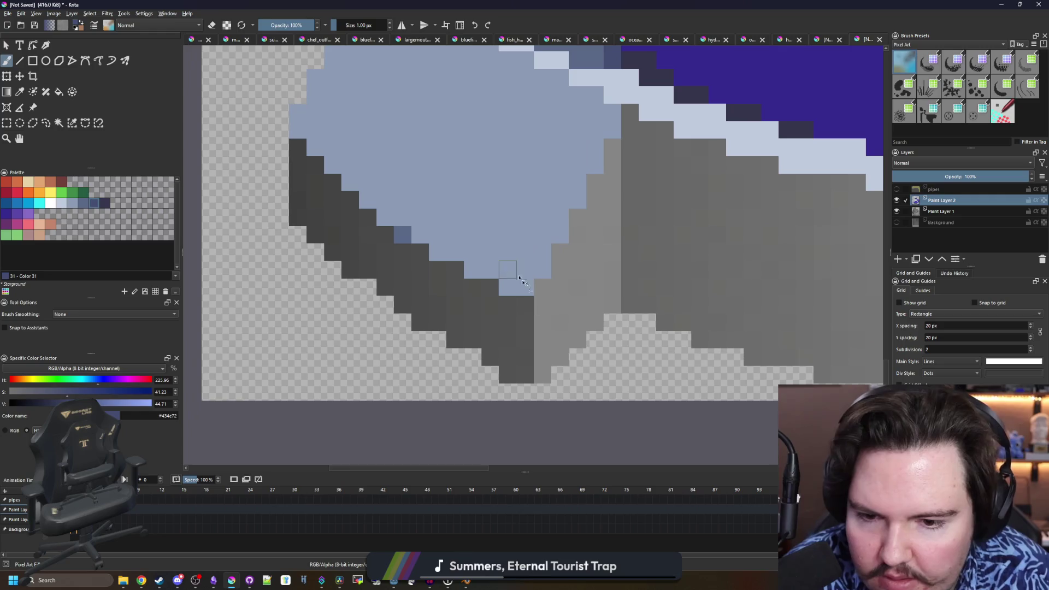
scroll(528, 313, down, 4)
scroll(527, 313, up, 4)
scroll(637, 286, up, 2)
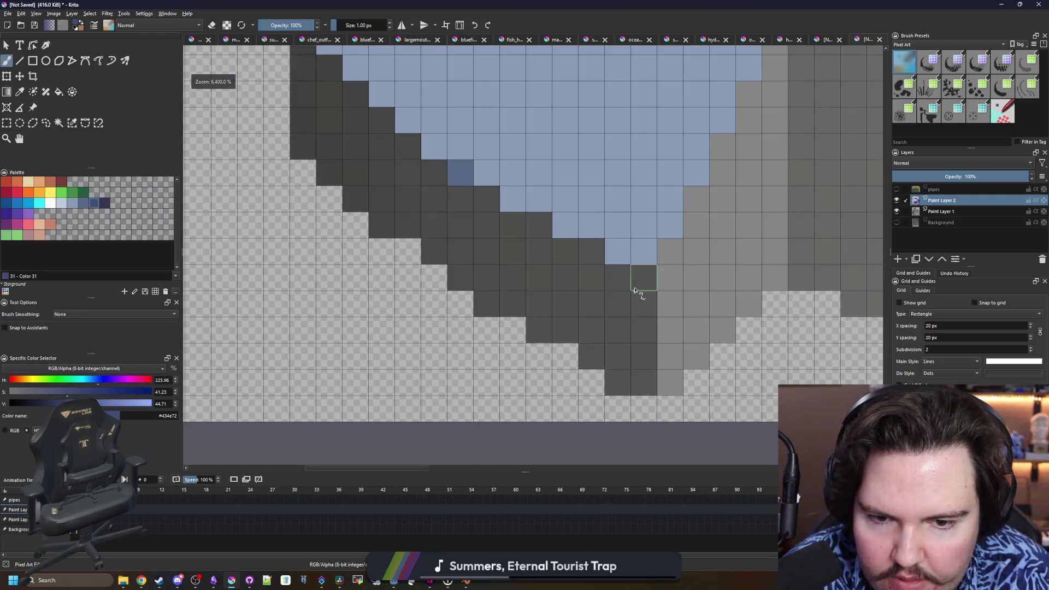
drag(639, 278, 639, 330)
click(637, 360)
click(619, 381)
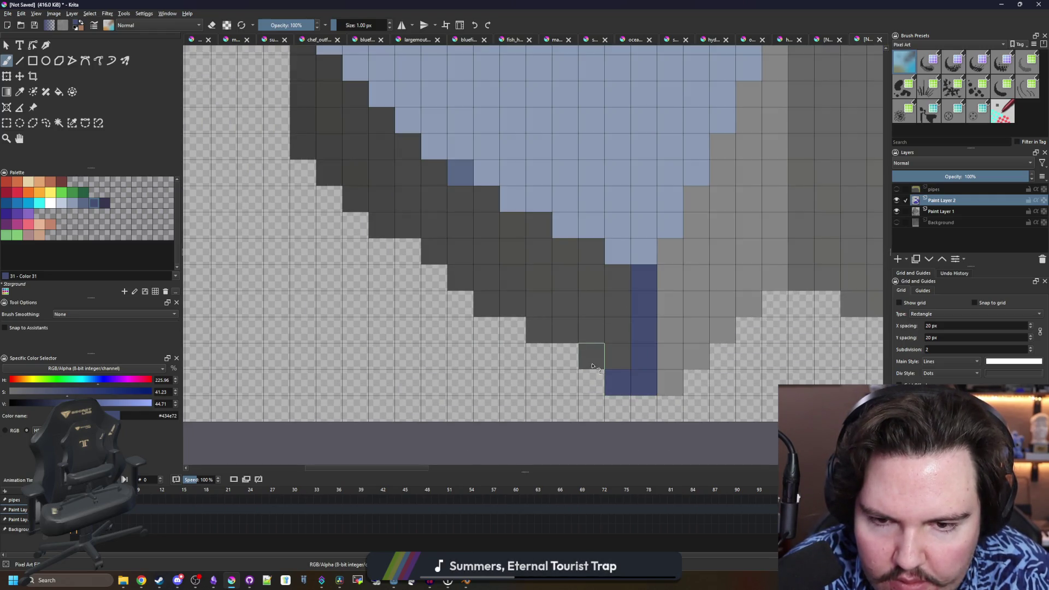
drag(590, 357, 565, 356)
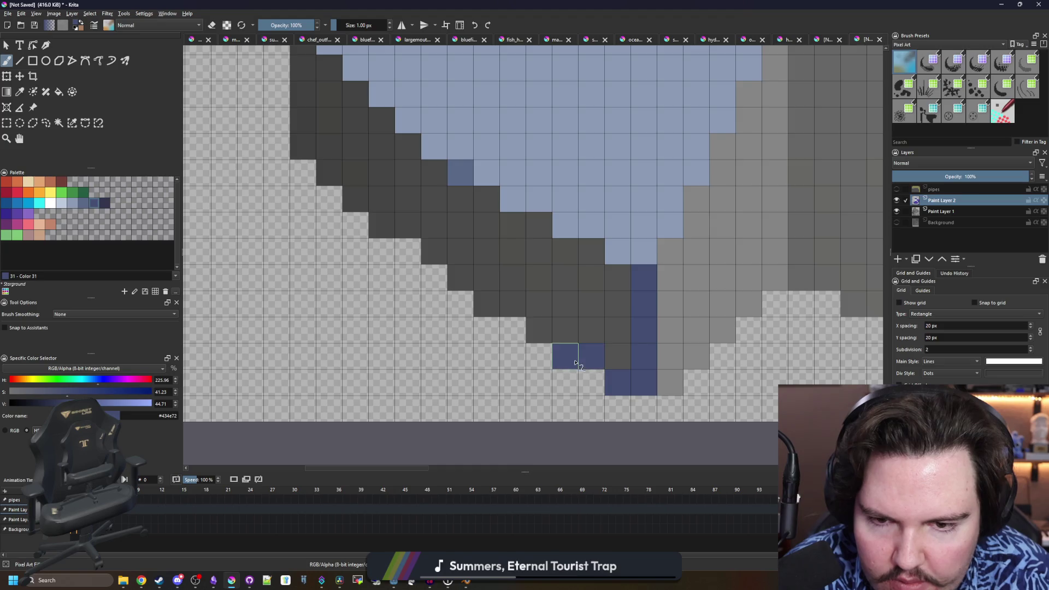
click(514, 330)
drag(481, 300, 459, 299)
click(435, 279)
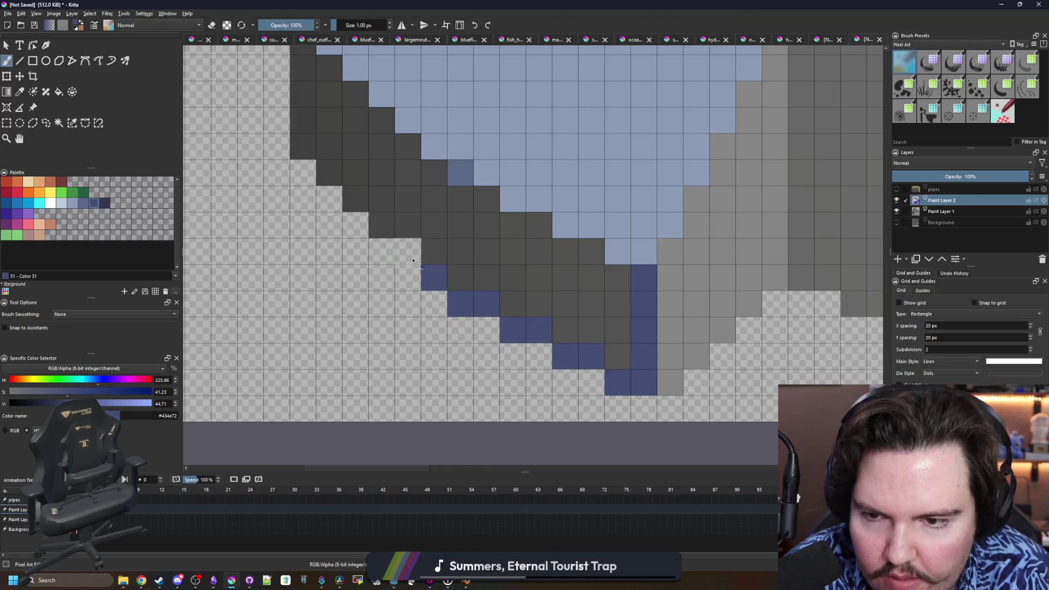
click(412, 259)
click(382, 224)
click(356, 198)
click(330, 173)
click(304, 148)
- Paint a dark-blue column up the foot's left side and fill the dark-grey band dark blue
scroll(306, 151, up, 3)
drag(315, 241, 307, 141)
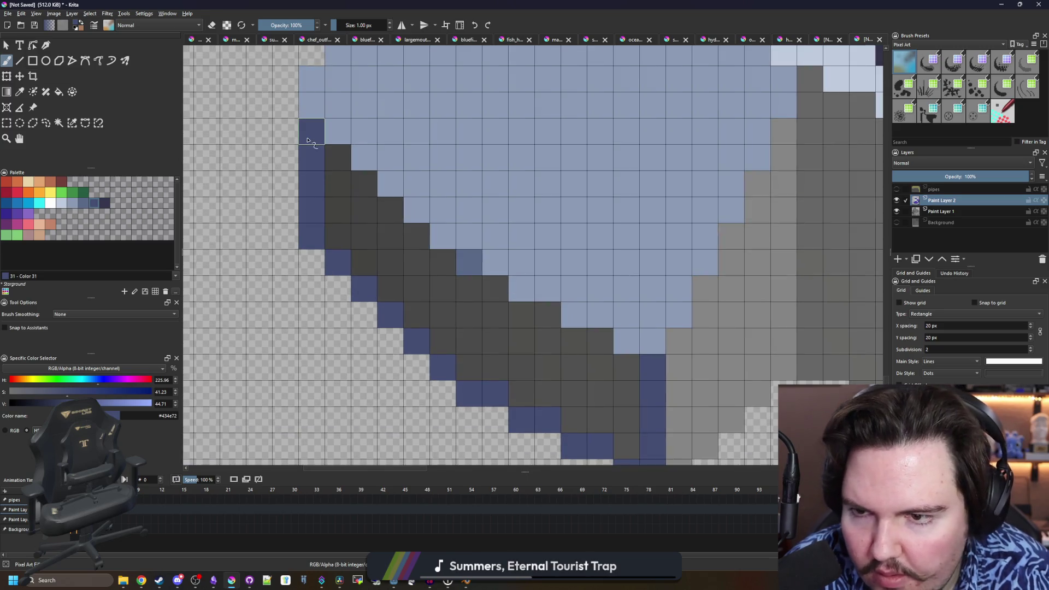
key(f)
click(379, 248)
scroll(380, 248, down, 5)
scroll(632, 277, up, 5)
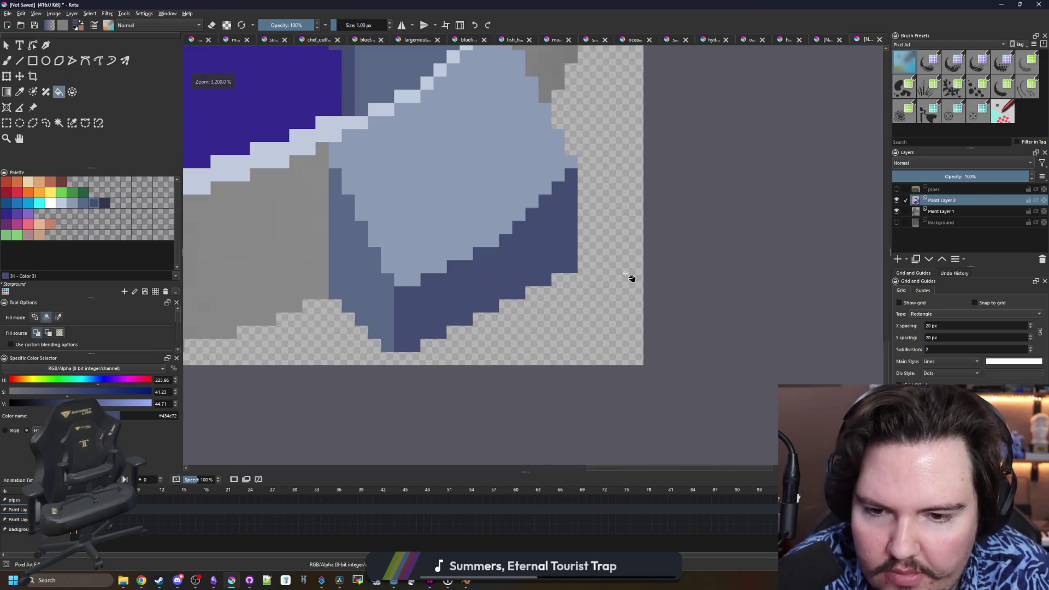
scroll(481, 286, up, 1)
key(b)
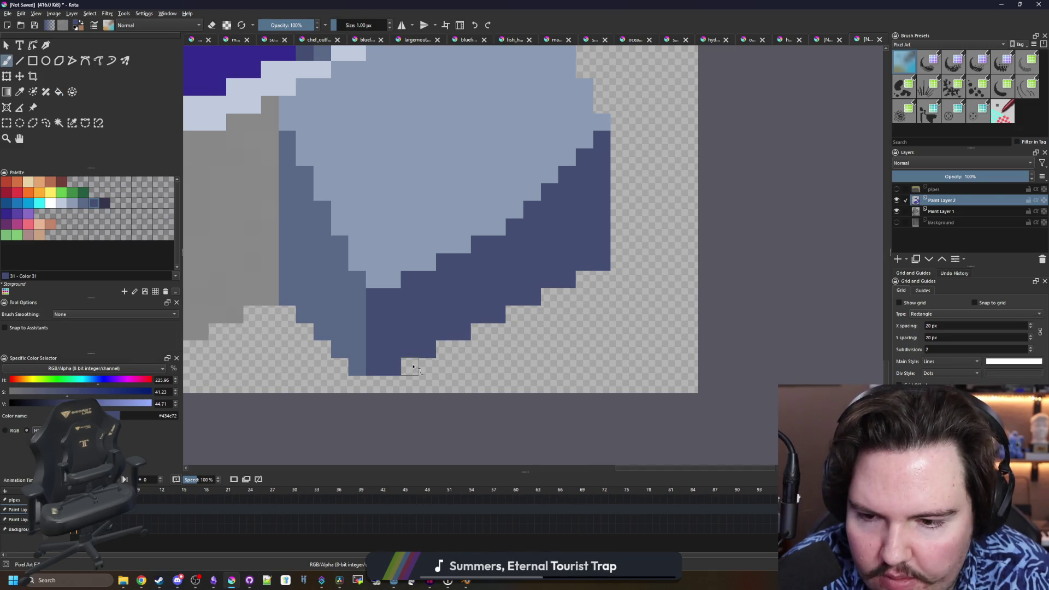
- Erase alternate dark-blue edge pixels on the support foot to form a checkered dither
click(531, 297)
click(549, 280)
click(566, 262)
click(584, 245)
click(602, 228)
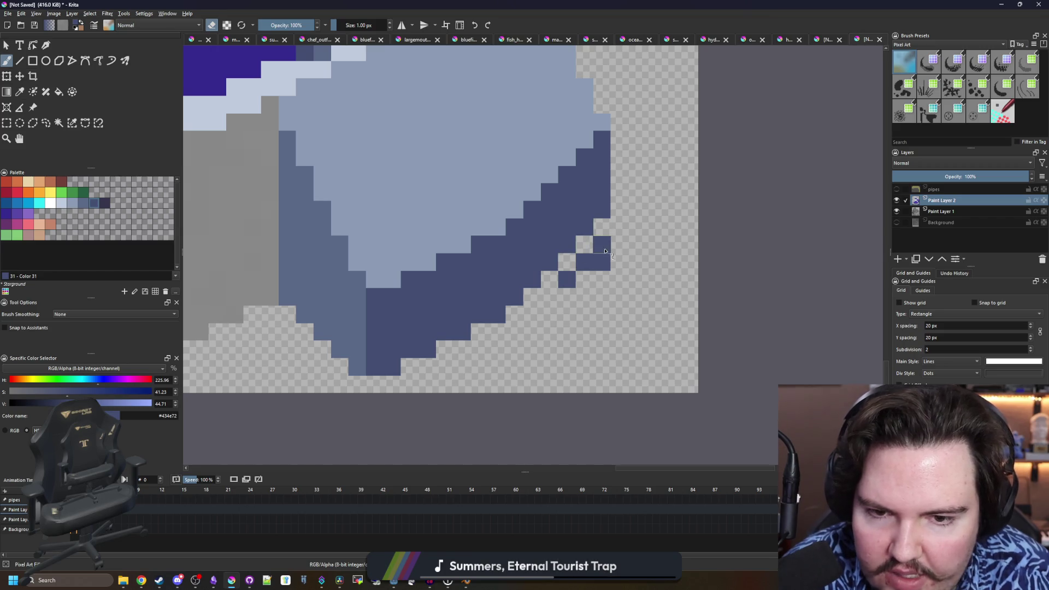
click(605, 251)
scroll(584, 262, down, 3)
scroll(550, 271, up, 2)
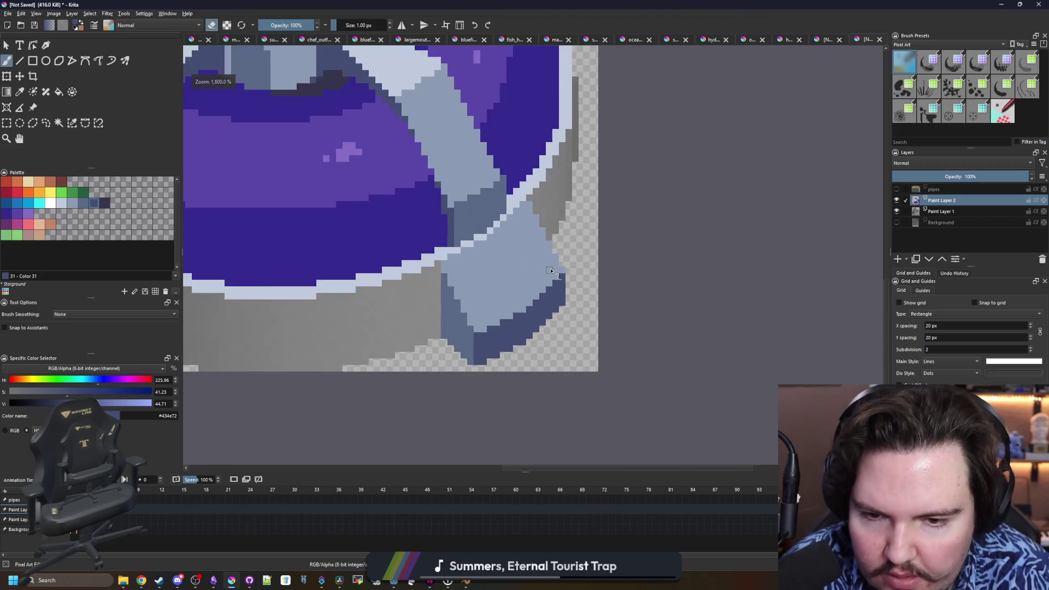
scroll(550, 271, up, 2)
- Sample the light slate blue from the foot and paint a light-blue stroke across the grey area
key(p)
click(557, 273)
scroll(578, 271, down, 4)
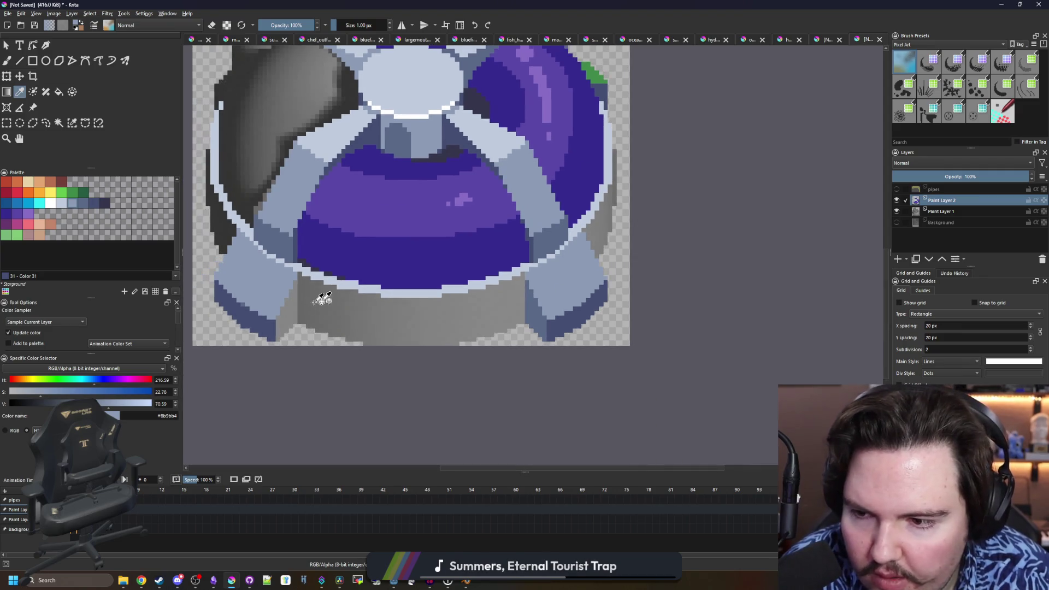
scroll(600, 273, up, 3)
key(b)
drag(584, 223, 517, 79)
scroll(567, 240, down, 3)
scroll(567, 240, down, 4)
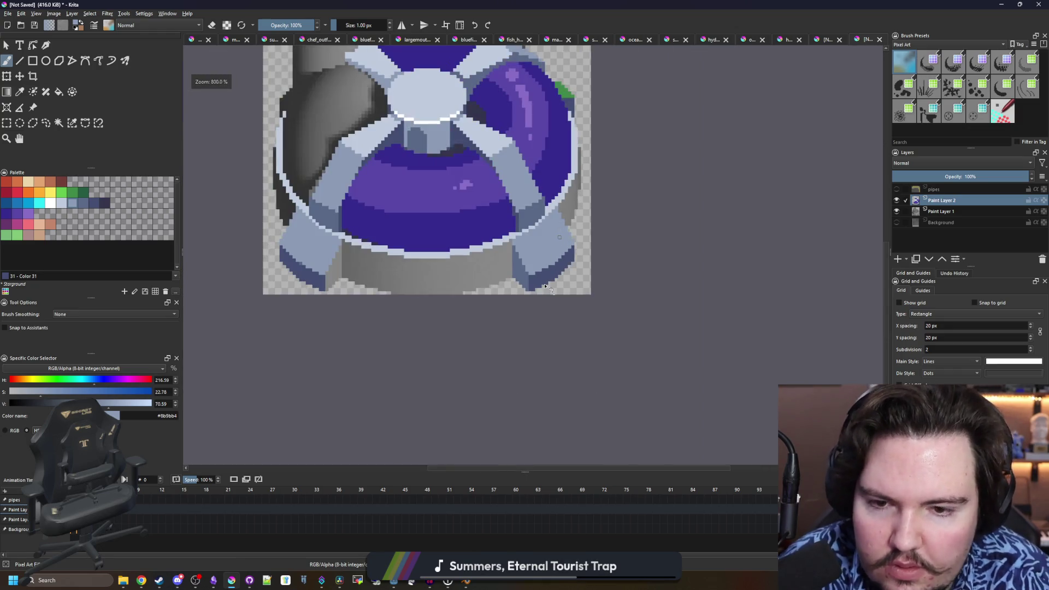
scroll(459, 267, up, 6)
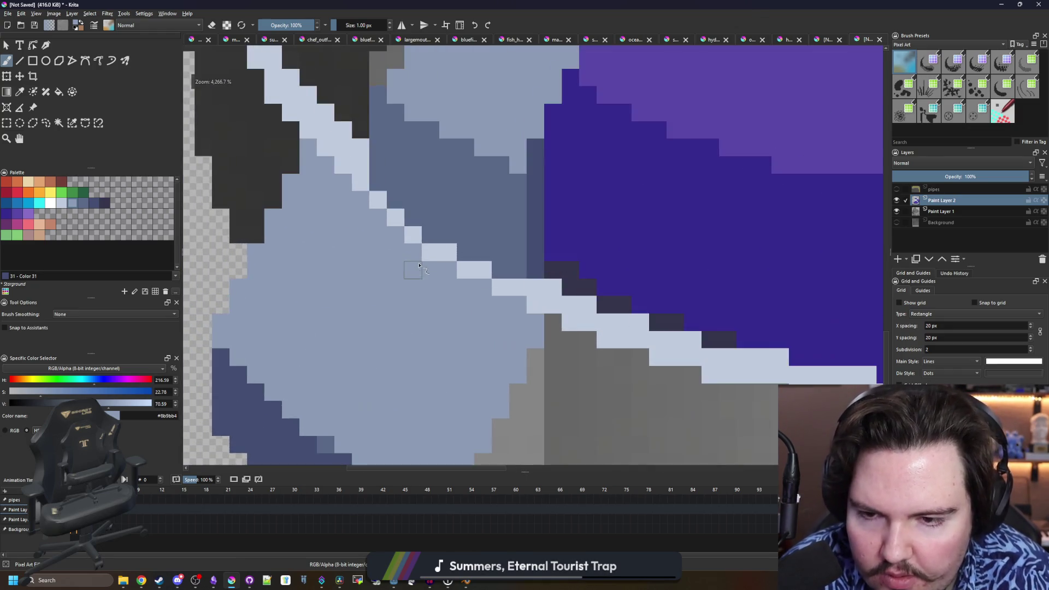
scroll(407, 299, down, 8)
scroll(424, 306, up, 1)
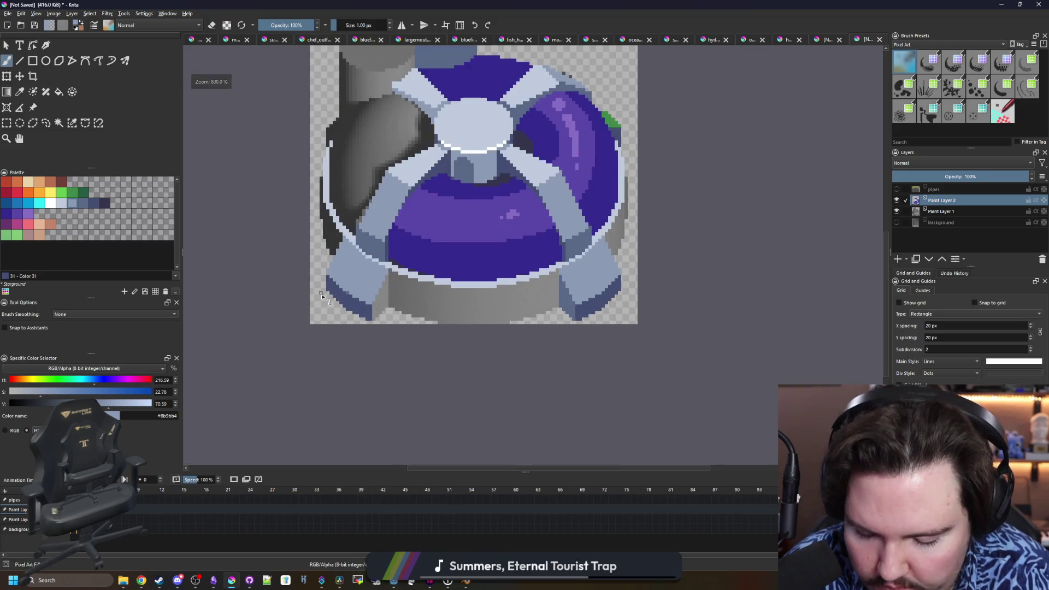
scroll(322, 298, up, 5)
- Sample the mid slate-blue and paint a dark pixel on the foot's edge
ctrl+click(346, 288)
scroll(604, 281, down, 5)
scroll(488, 307, up, 5)
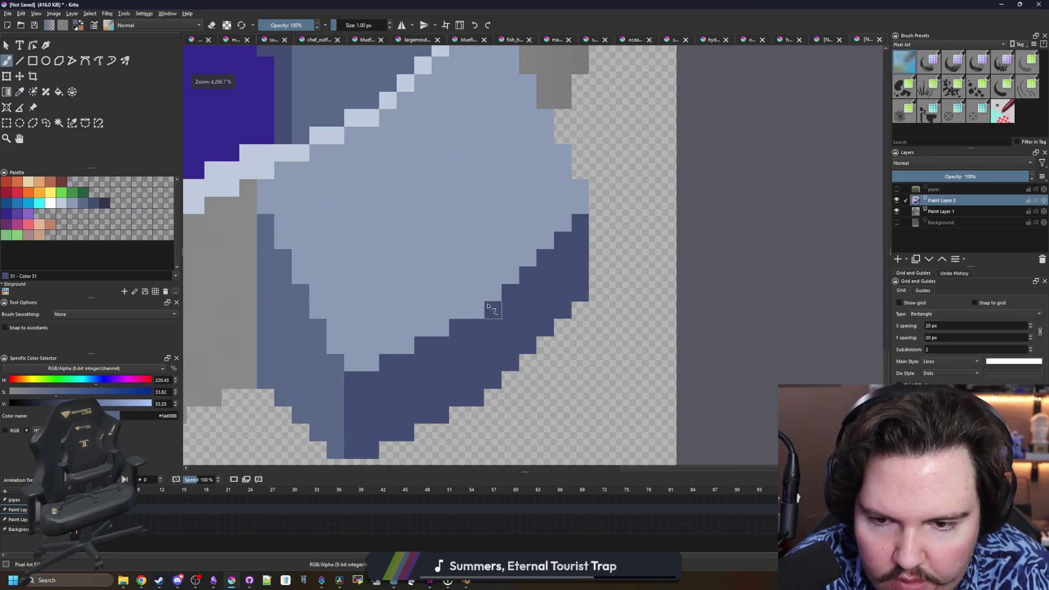
click(475, 310)
scroll(527, 344, down, 5)
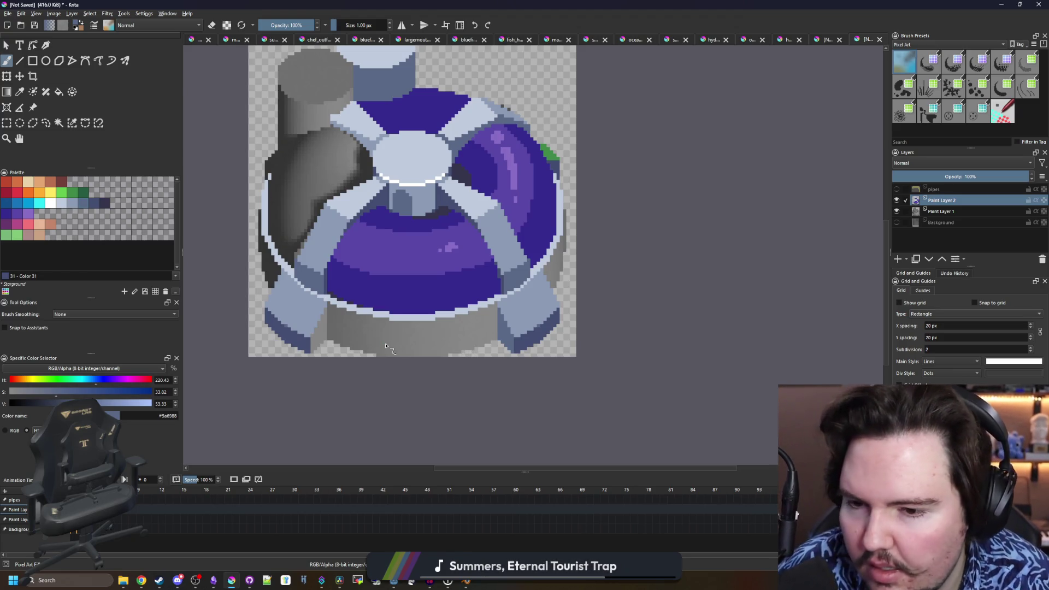
scroll(386, 345, up, 2)
key(ctrl)
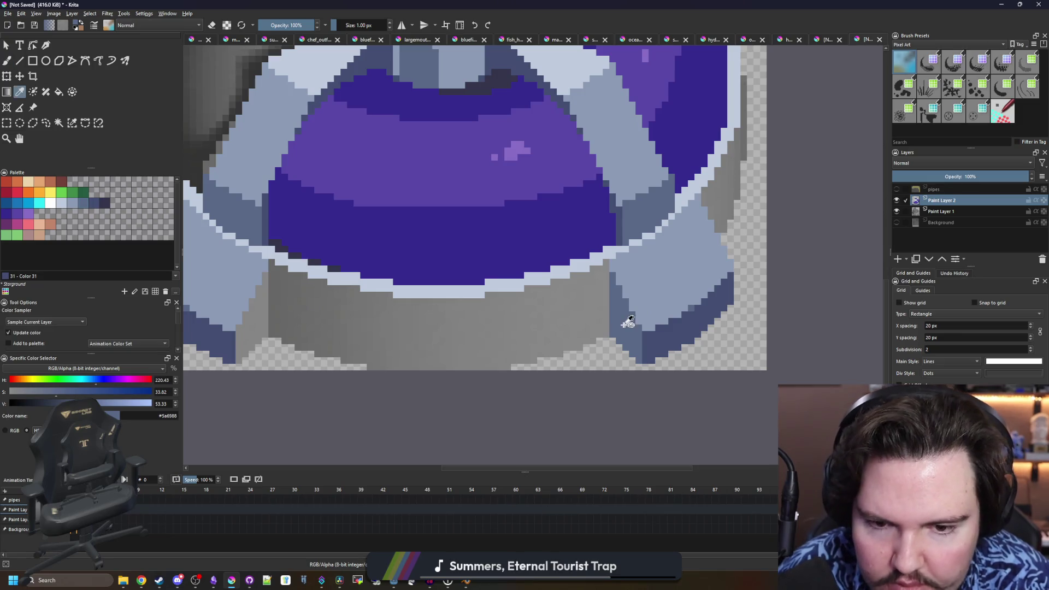
- Paint slate-blue pixels and a one-pixel column at the foot's edge, then fill the left region slate blue
scroll(627, 323, down, 3)
scroll(323, 328, up, 5)
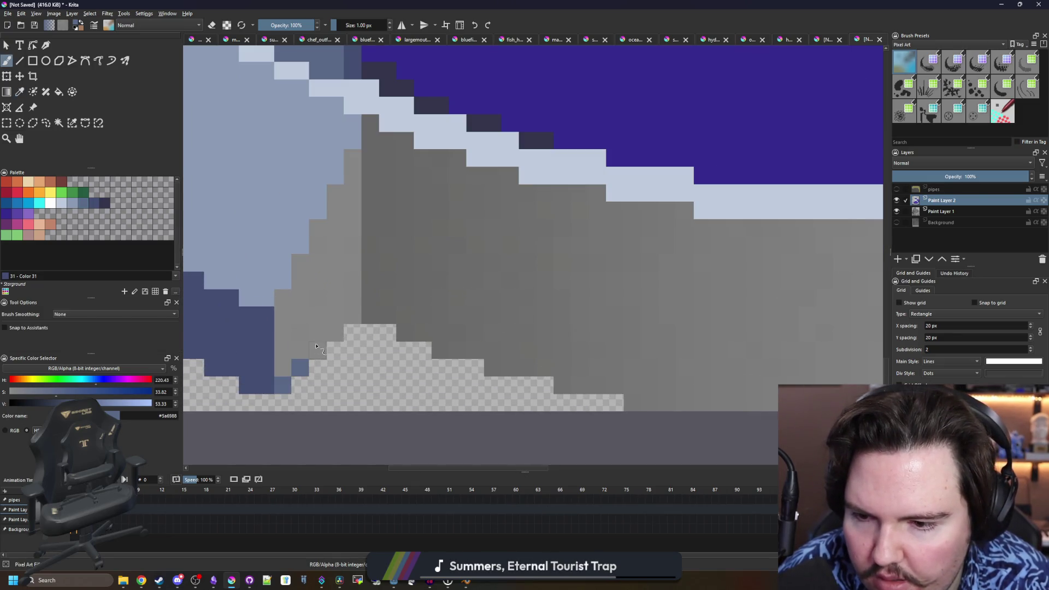
click(318, 350)
click(335, 333)
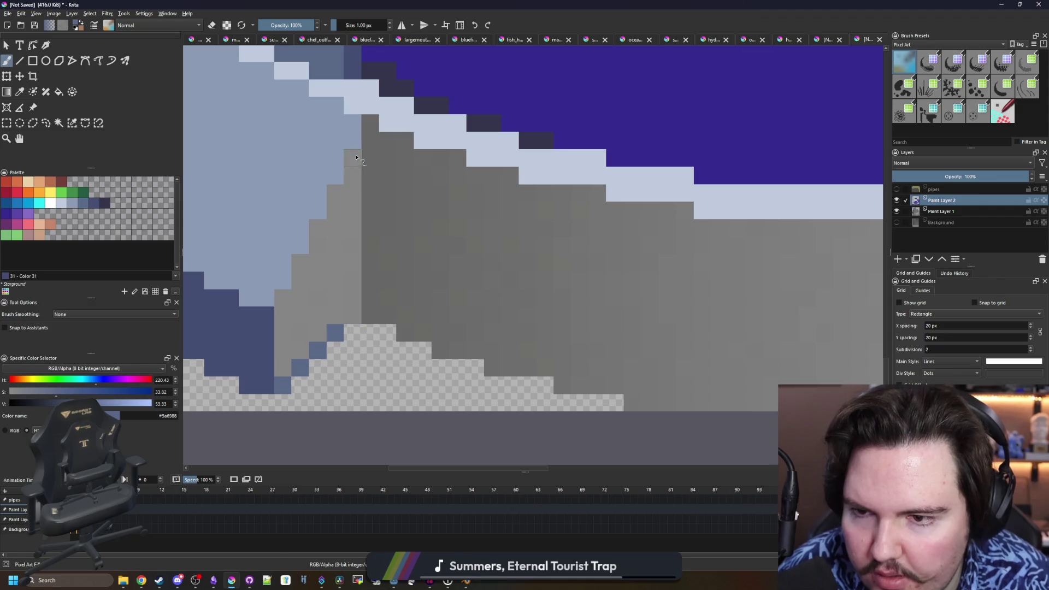
drag(357, 157, 352, 317)
key(f)
click(335, 304)
- Sample the light slate blue from the spoke, try filling a grey area, and undo the fill
scroll(335, 308, down, 3)
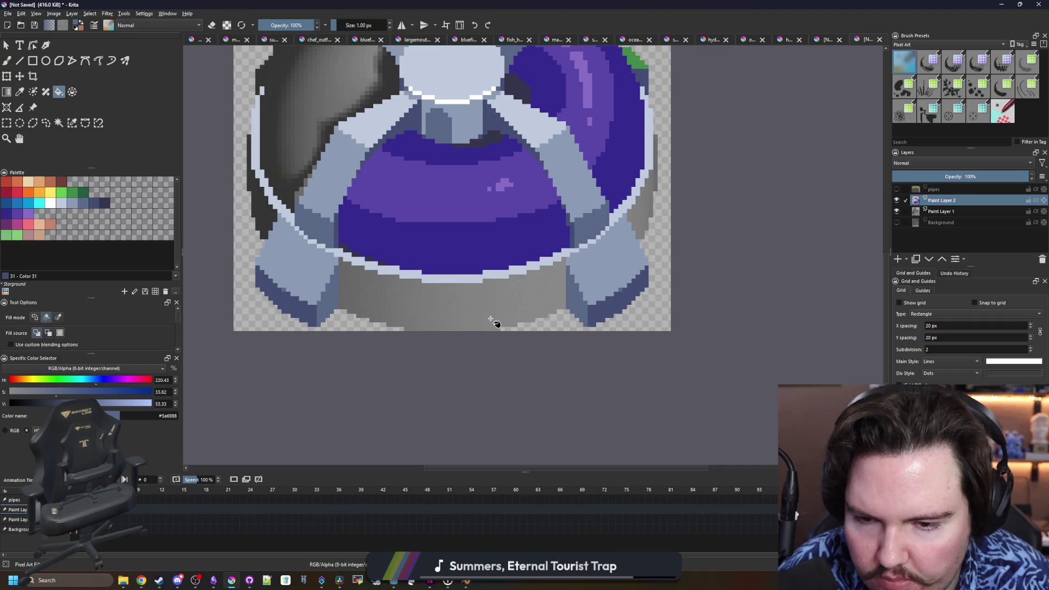
key(p)
click(588, 176)
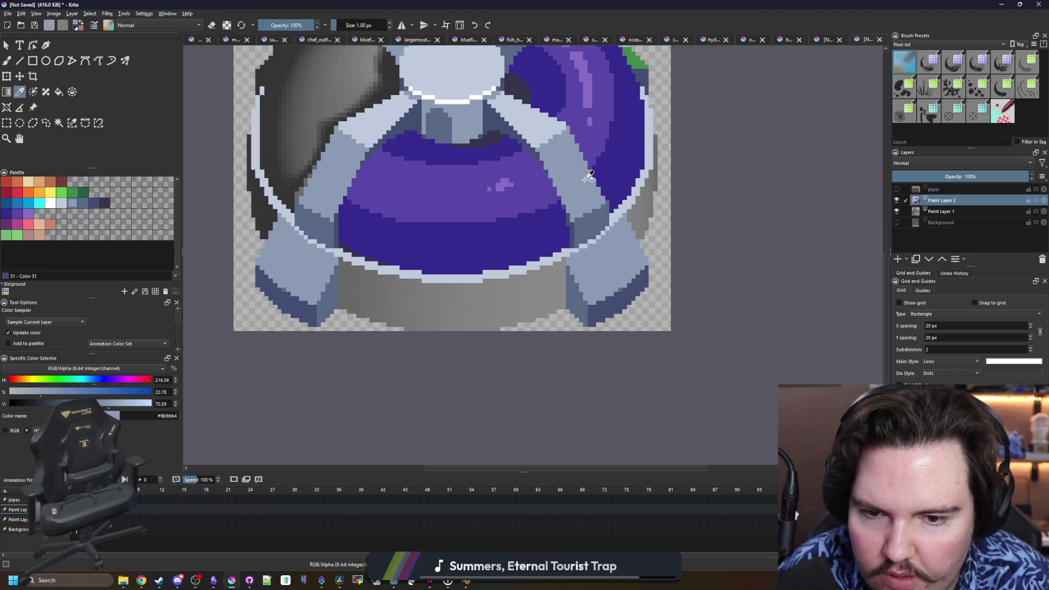
scroll(562, 306, up, 5)
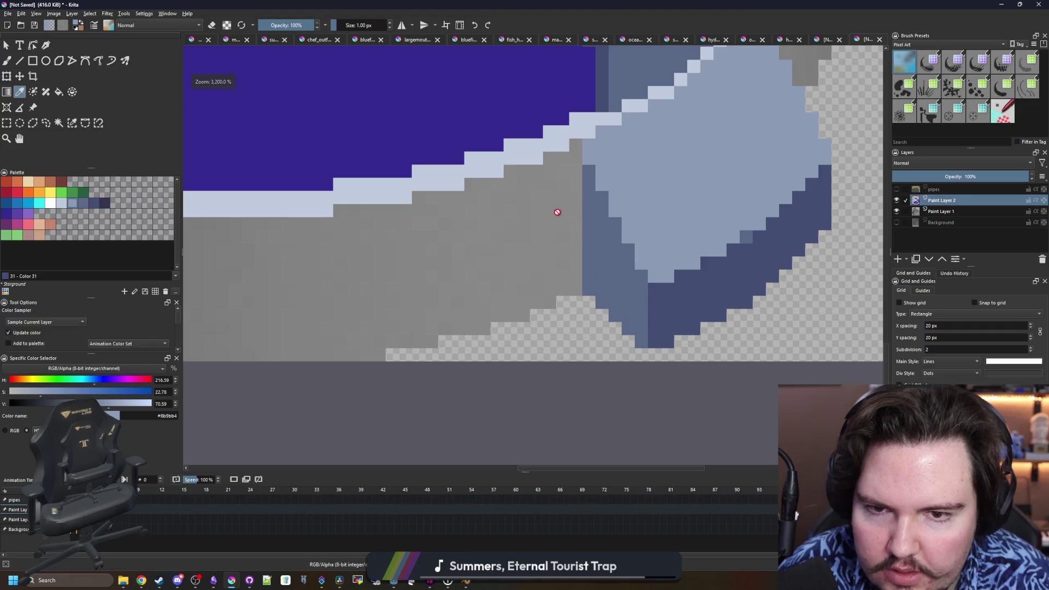
key(f)
click(551, 241)
scroll(550, 241, down, 5)
key(ctrl+z)
scroll(543, 249, up, 4)
- Paint light-slate pixels at the foot's corner and a row along the base's lower edge
key(b)
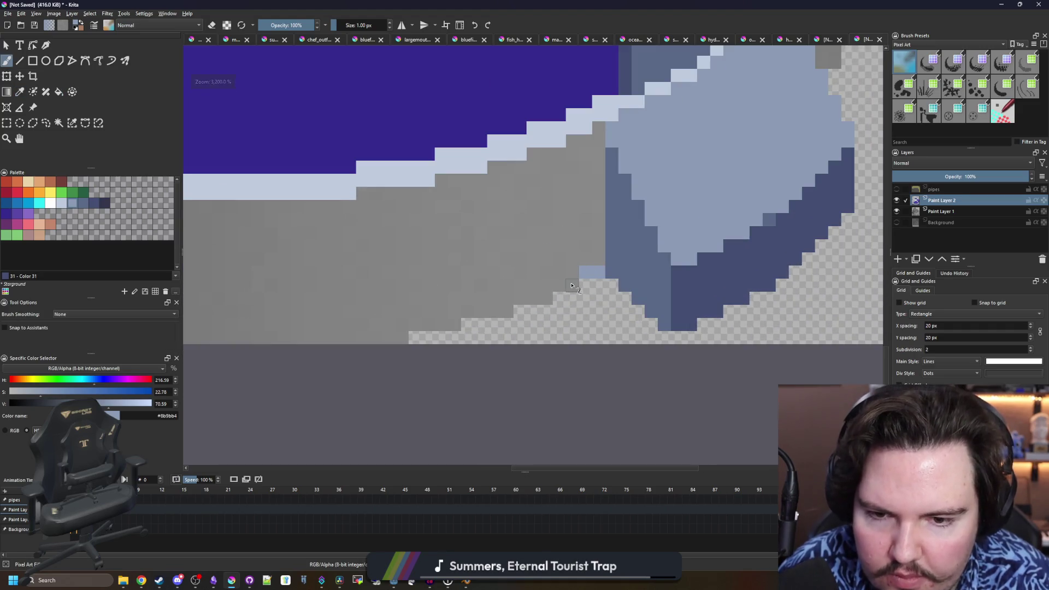
click(572, 285)
drag(514, 309, 382, 330)
scroll(398, 328, left, 10)
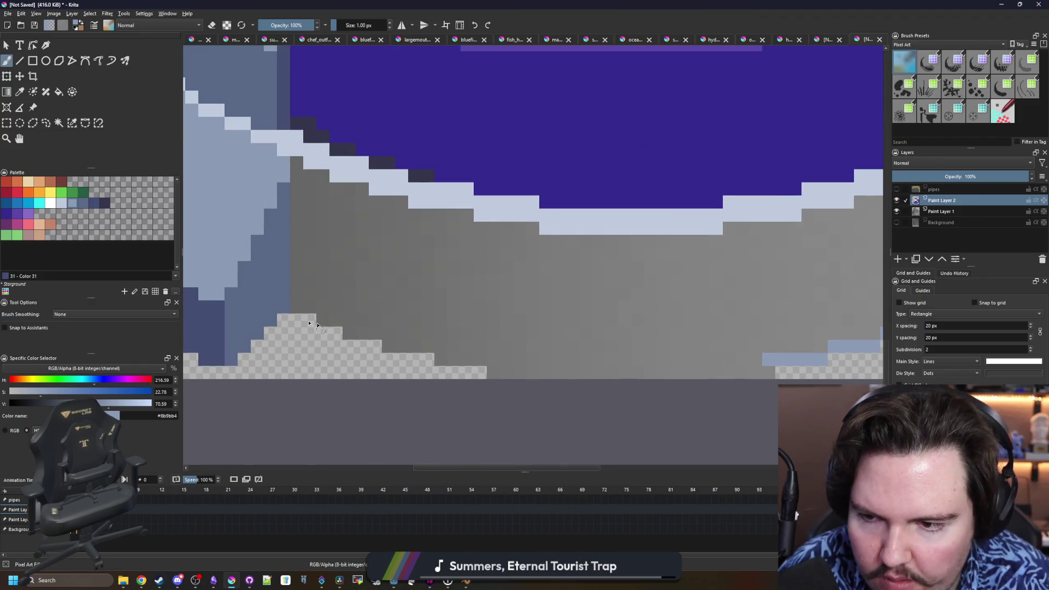
click(299, 309)
scroll(298, 309, down, 3)
scroll(321, 315, up, 3)
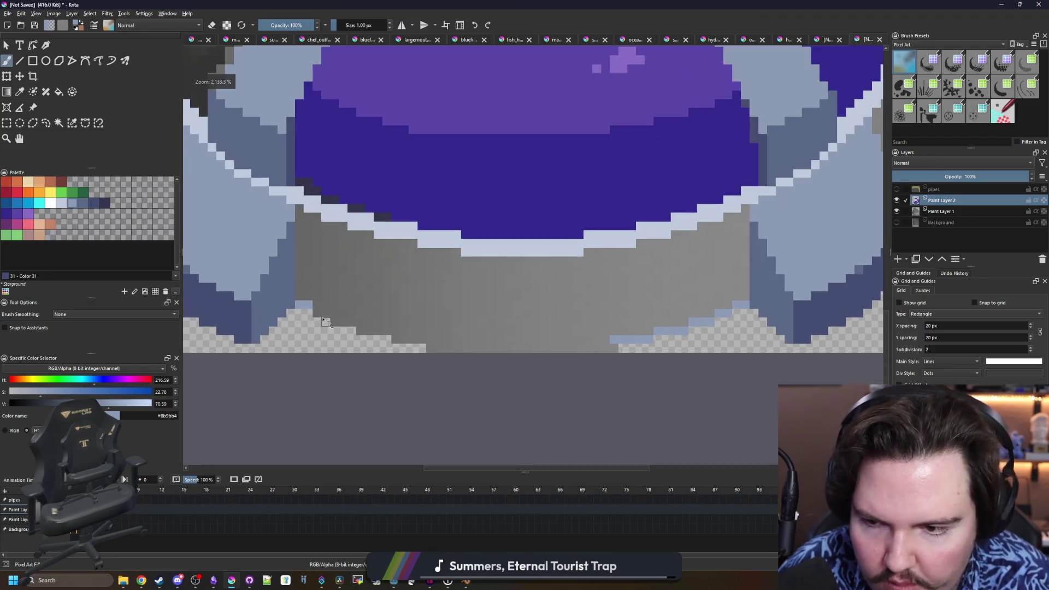
click(321, 315)
click(326, 314)
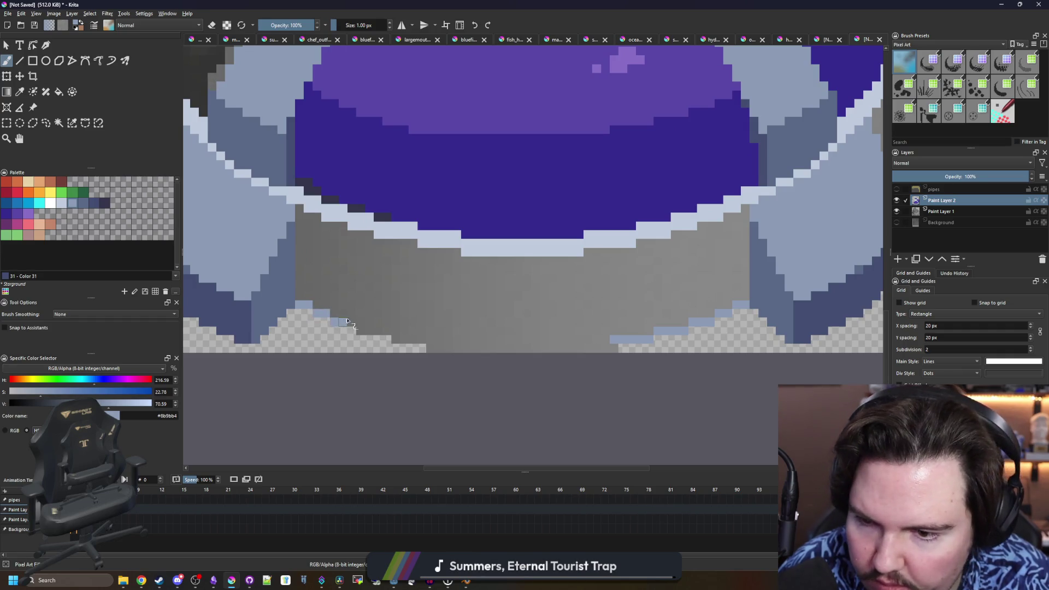
- Paint stepped slate rows along the bottom edge and fill the grey band with light slate
drag(363, 329, 579, 348)
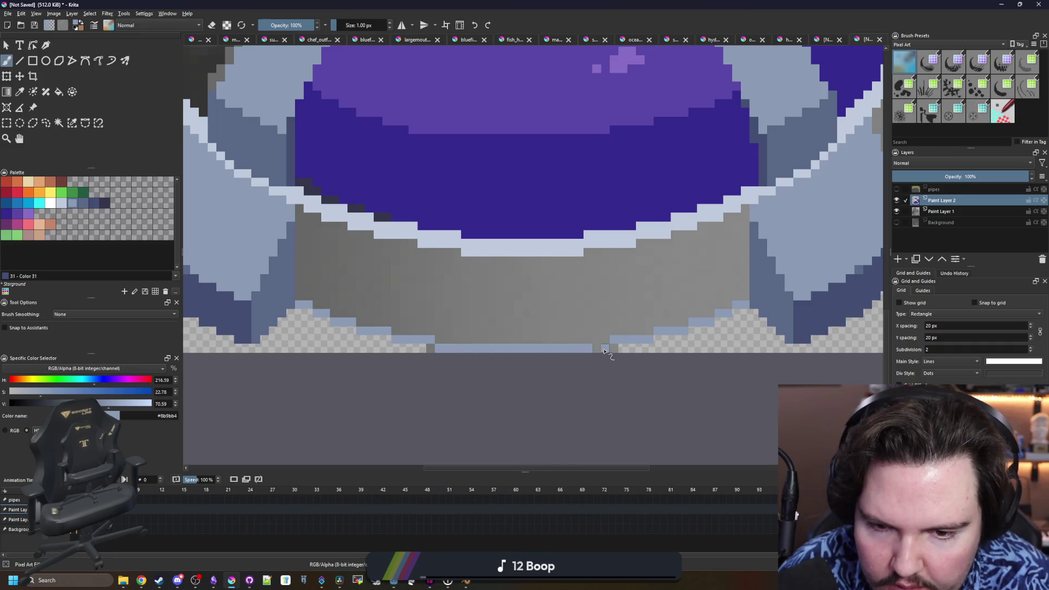
key(f)
click(555, 320)
scroll(417, 307, down, 4)
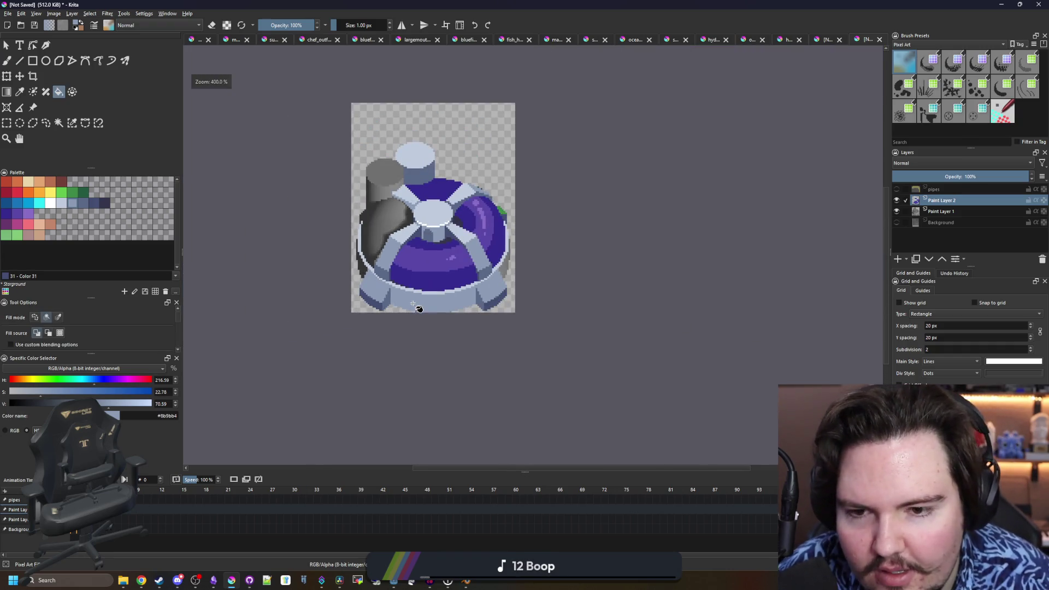
- Sample the darker slate colour and paint blue-grey pixels along the base's right edge
scroll(520, 259, up, 1)
scroll(460, 319, up, 3)
scroll(459, 342, up, 2)
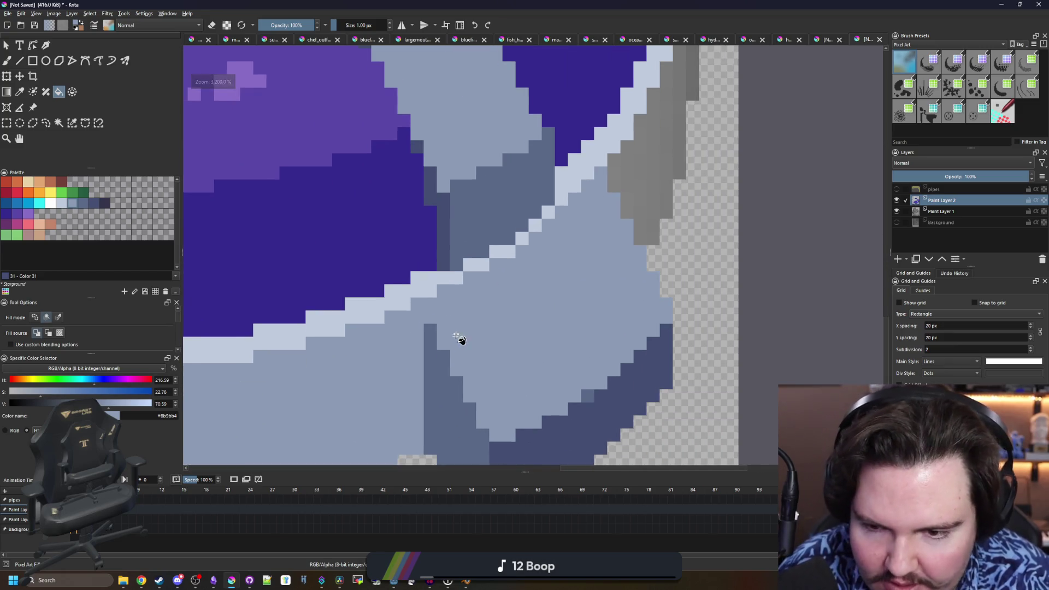
ctrl+click(433, 358)
key(b)
scroll(416, 304, down, 9)
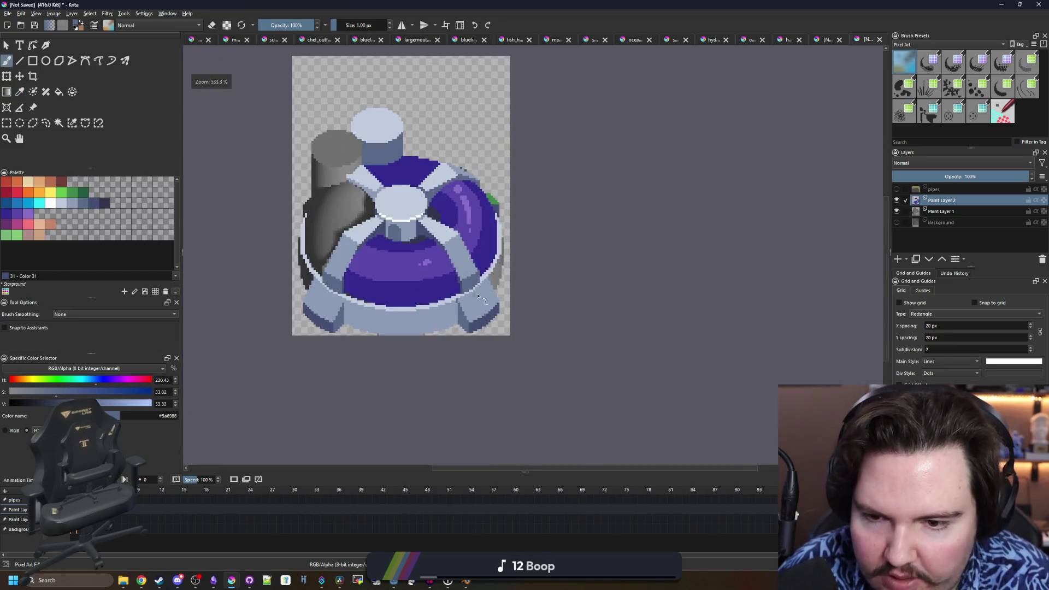
scroll(487, 323, up, 5)
scroll(487, 323, up, 3)
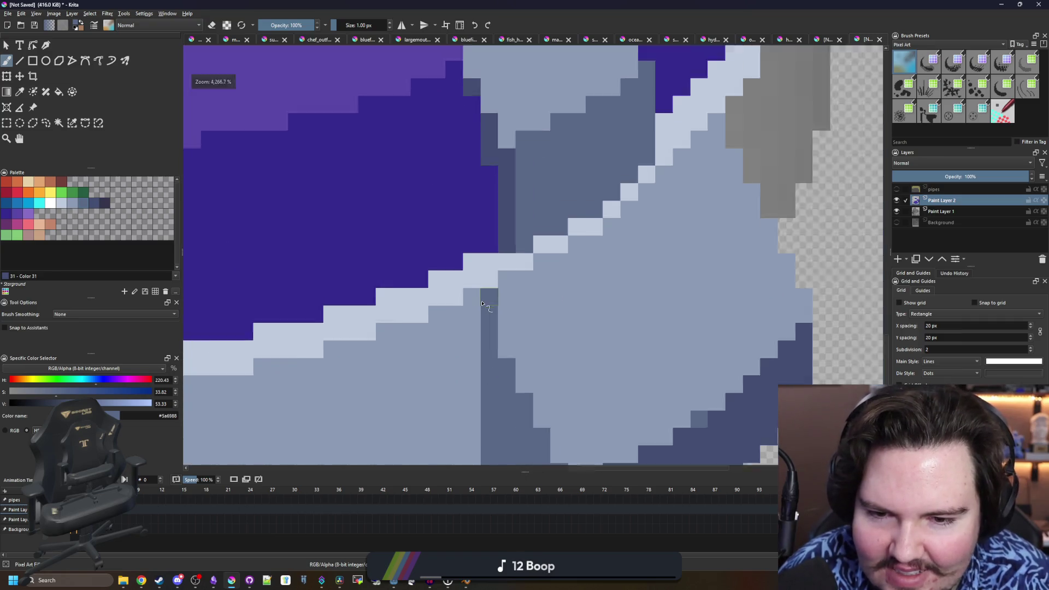
scroll(481, 278, down, 7)
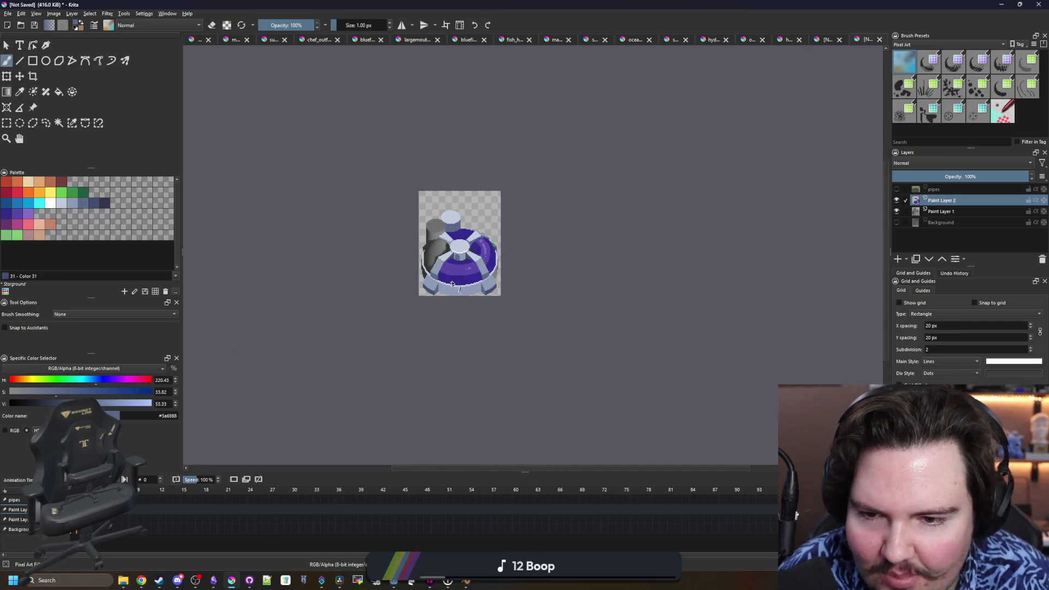
scroll(452, 283, up, 7)
scroll(547, 252, down, 5)
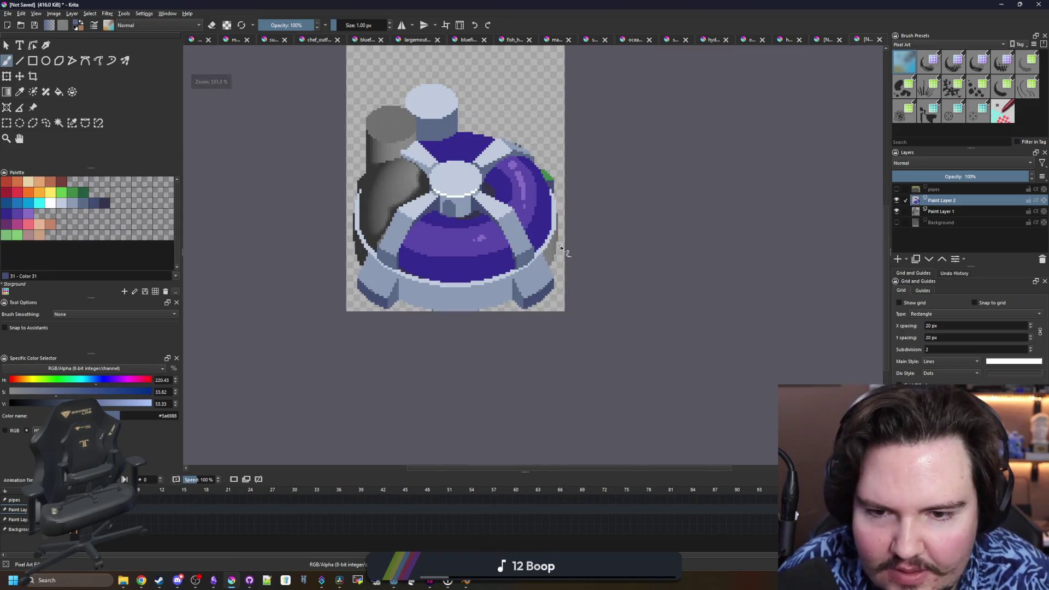
scroll(563, 250, up, 3)
key(p)
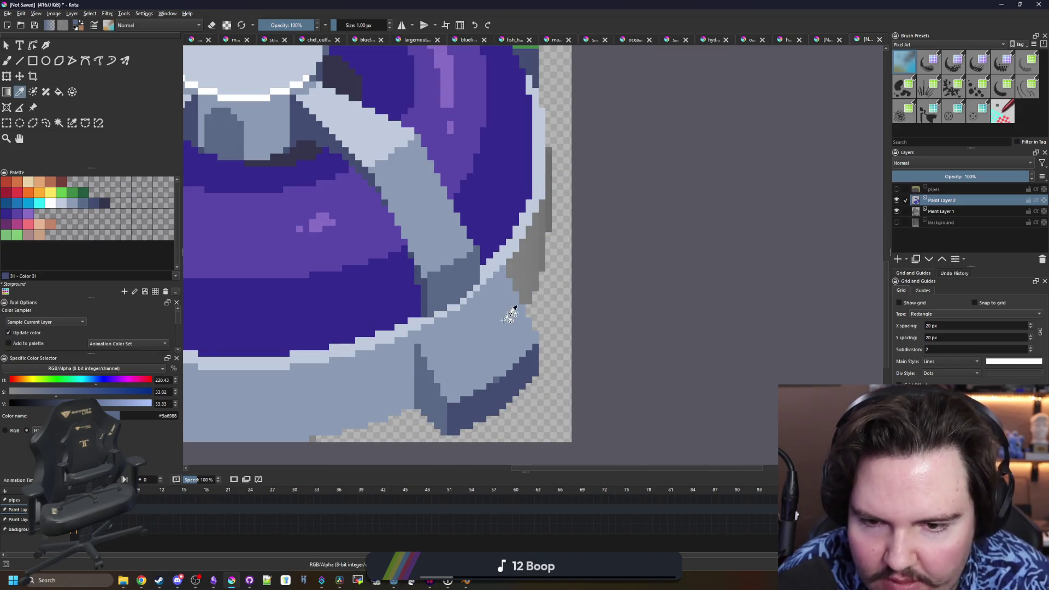
scroll(512, 312, up, 3)
key(b)
mouse_move(546, 309)
mouse_down()
mouse_move(566, 227)
mouse_move(549, 209)
mouse_up()
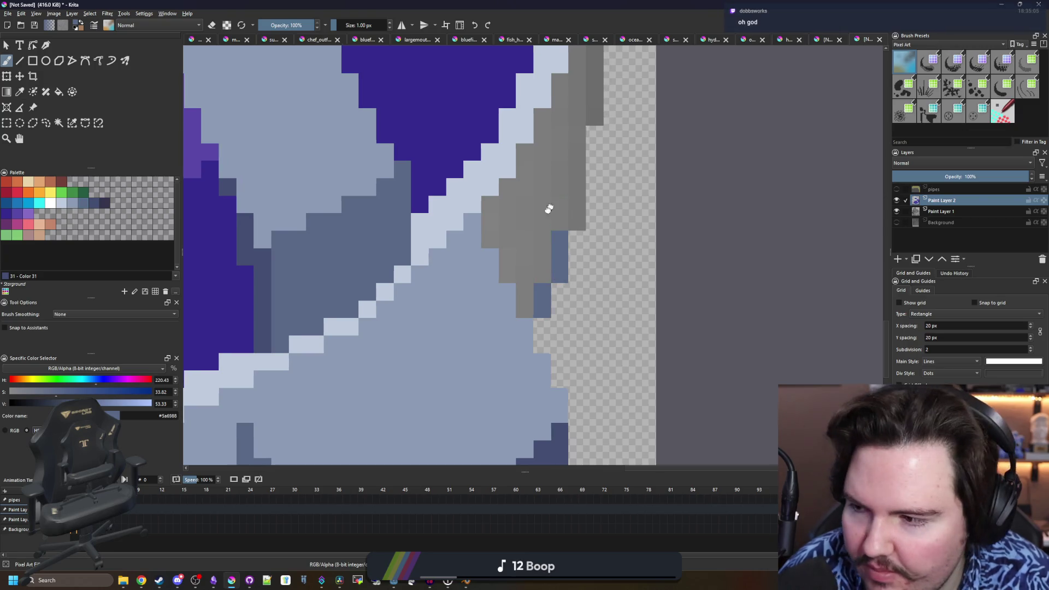
scroll(549, 208, down, 6)
scroll(339, 322, up, 7)
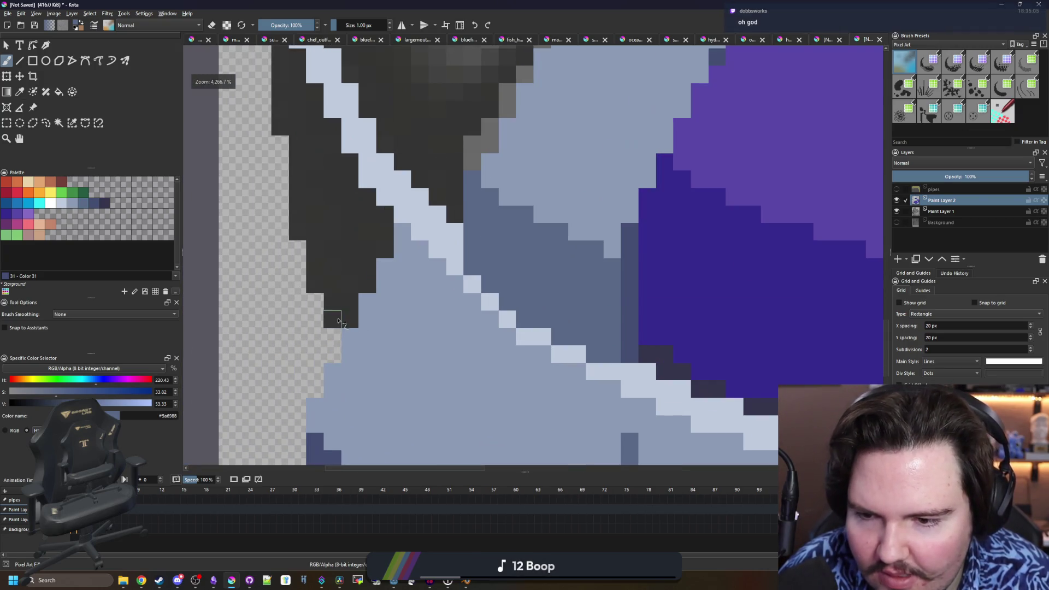
- Paint blue-grey pixels up the cylinder's left edge, extend them down, and fill the grey area blue-grey
mouse_move(338, 321)
mouse_down()
mouse_move(323, 246)
mouse_move(417, 334)
mouse_move(397, 264)
mouse_move(371, 320)
mouse_move(386, 276)
mouse_move(383, 141)
mouse_up()
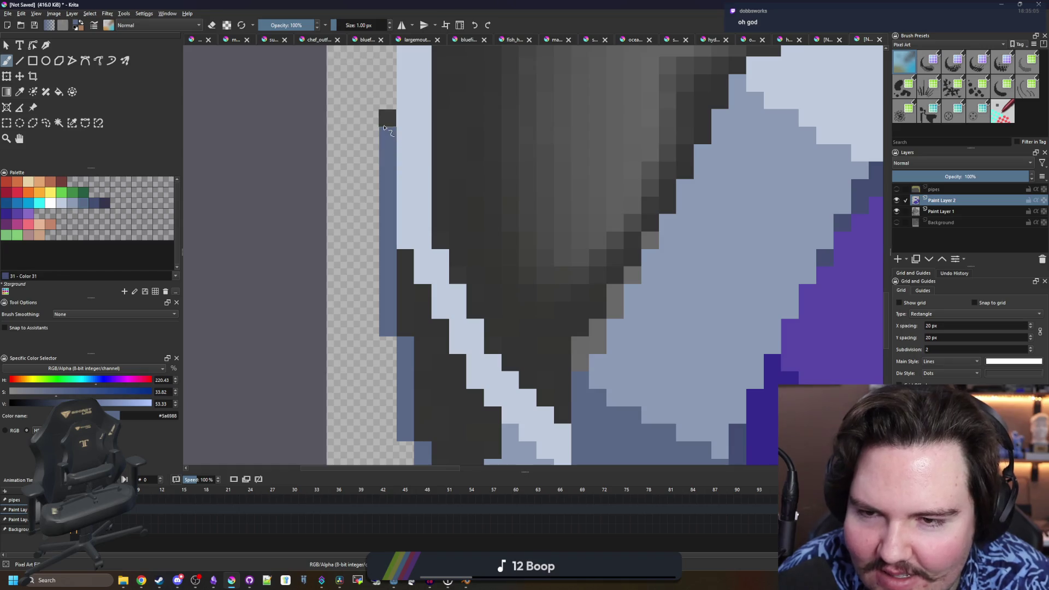
scroll(319, 235, down, 5)
scroll(471, 234, up, 5)
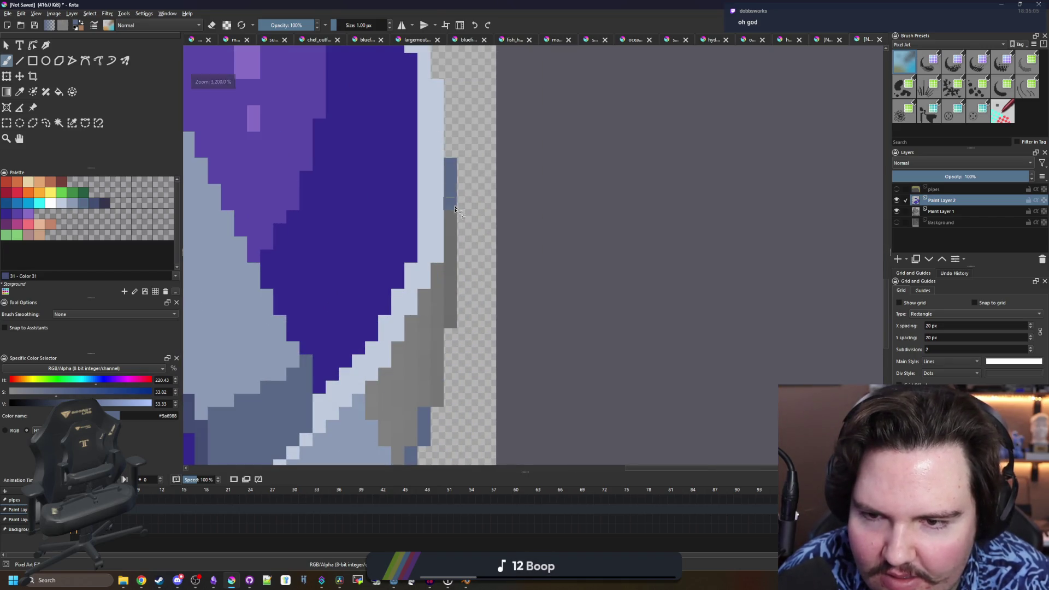
drag(437, 334, 437, 350)
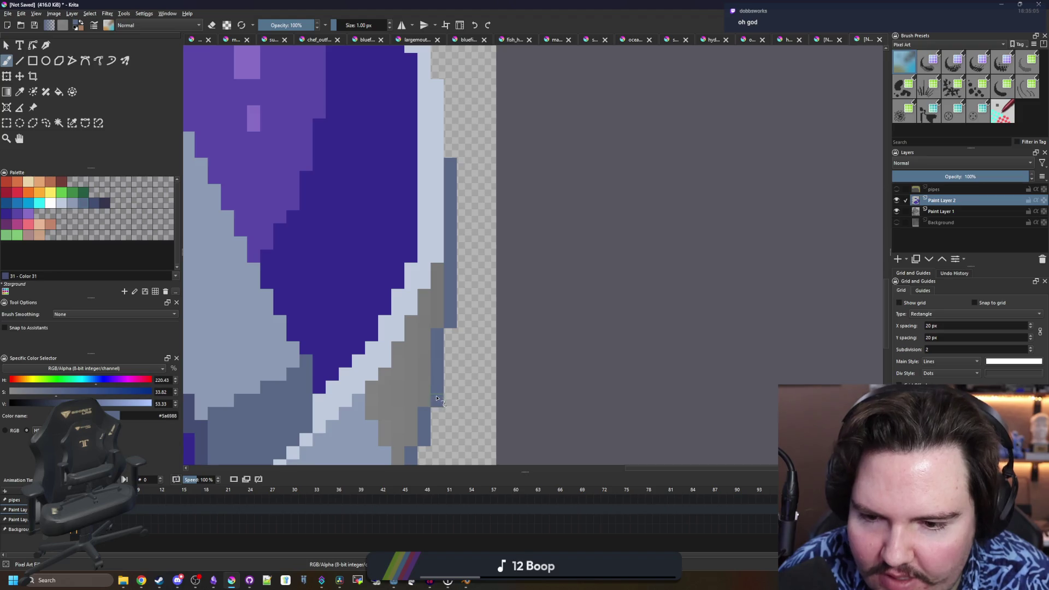
key(f)
click(422, 391)
scroll(454, 354, down, 4)
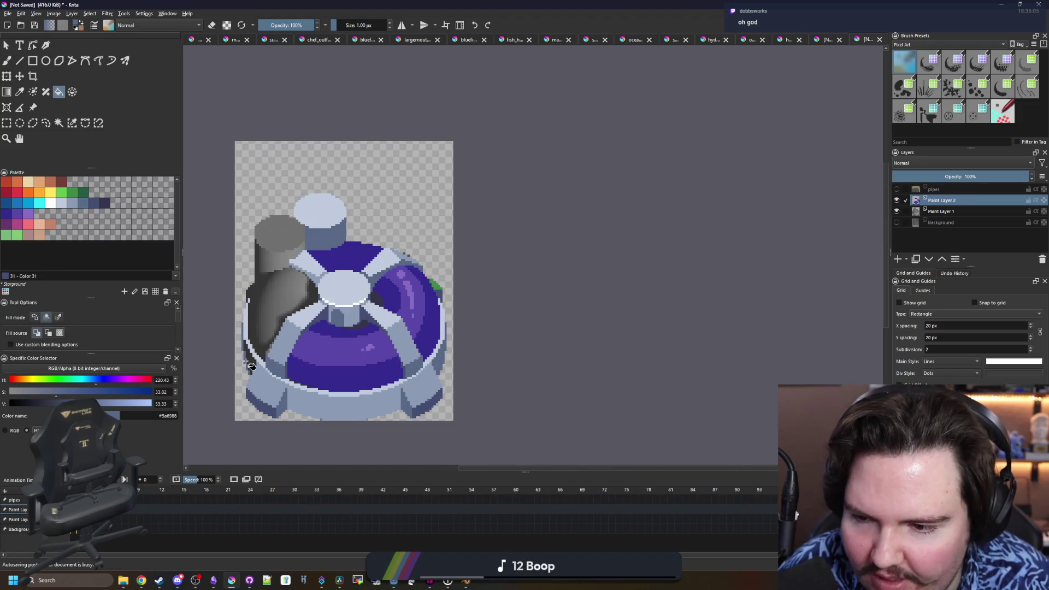
scroll(284, 365, up, 4)
scroll(259, 364, down, 2)
scroll(540, 358, up, 3)
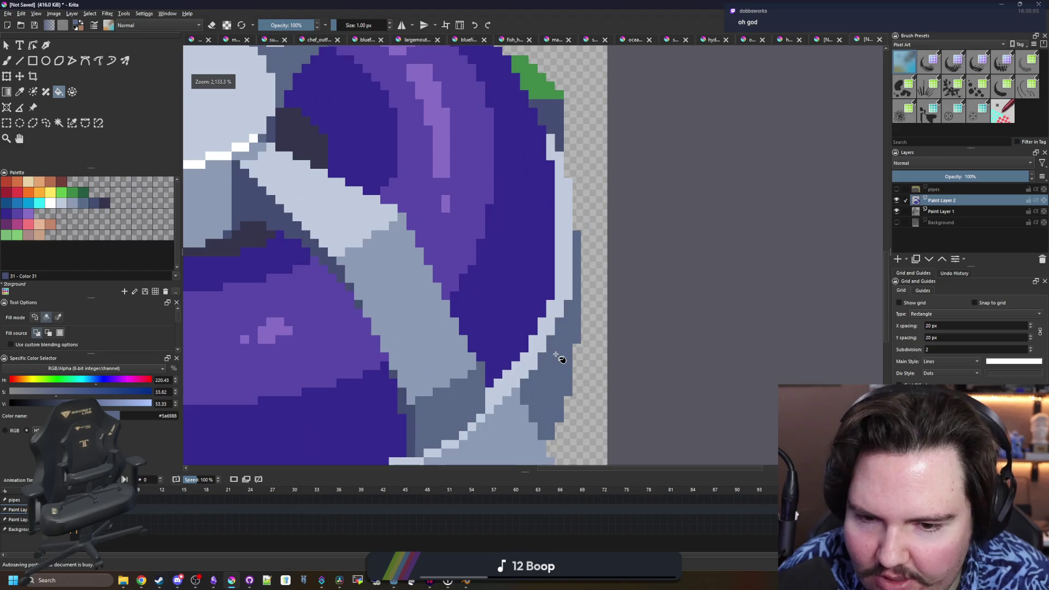
scroll(559, 361, down, 2)
scroll(559, 361, up, 1)
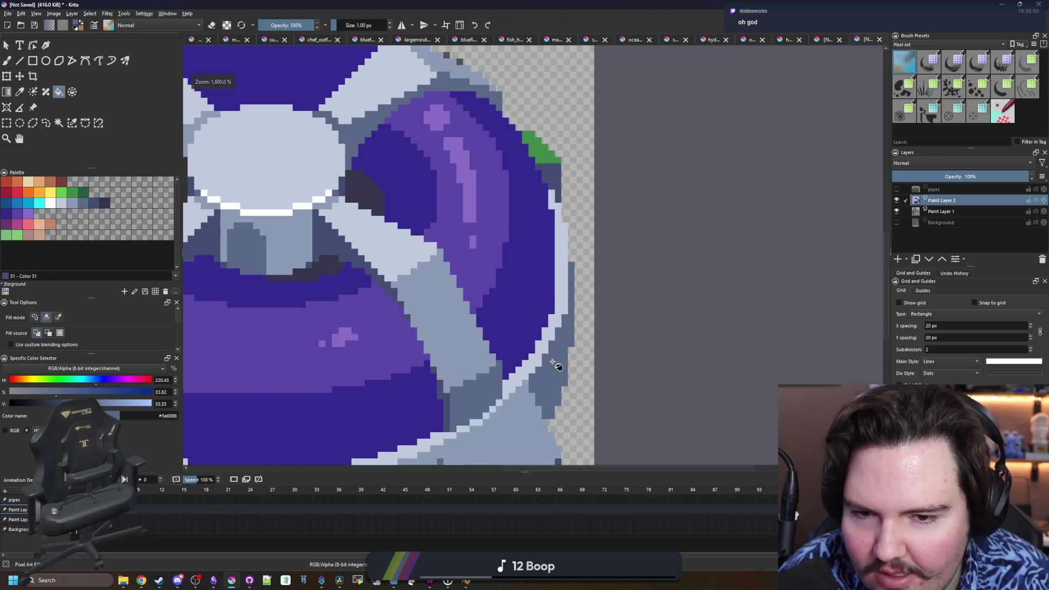
scroll(556, 365, down, 2)
scroll(556, 365, up, 3)
- Sample the light grey-blue #8b9bb4 and add three highlight pixels along the diagonal edge
key(p)
scroll(557, 365, up, 2)
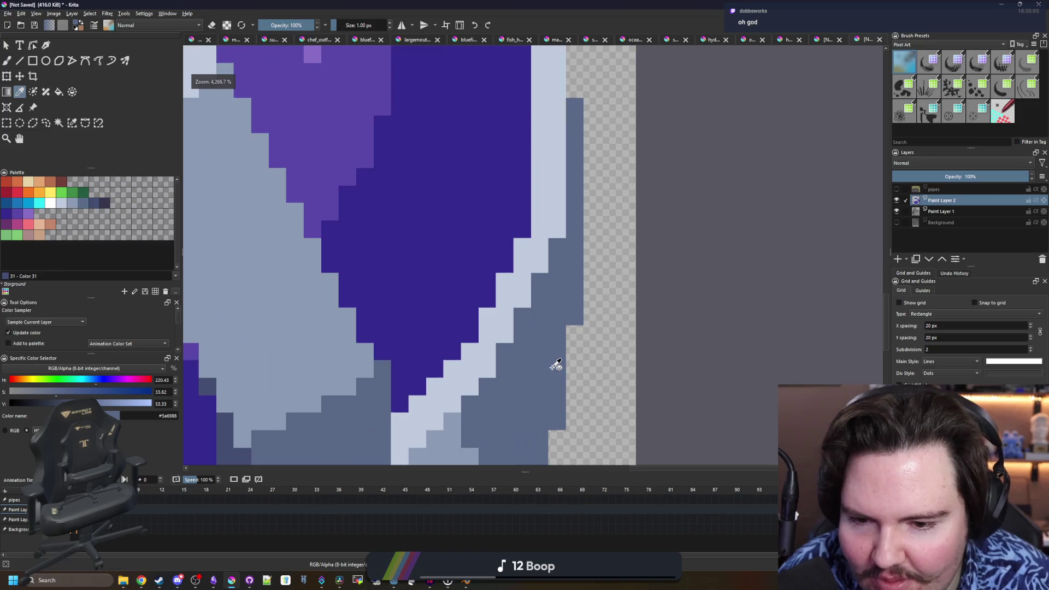
click(417, 392)
key(b)
scroll(301, 323, down, 5)
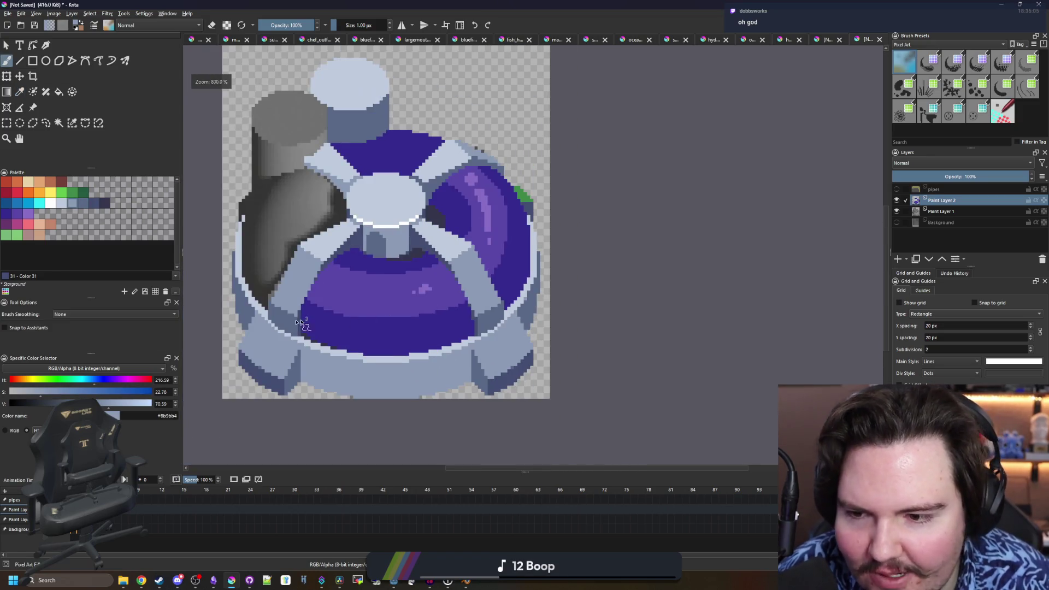
scroll(301, 324, up, 3)
scroll(284, 297, down, 3)
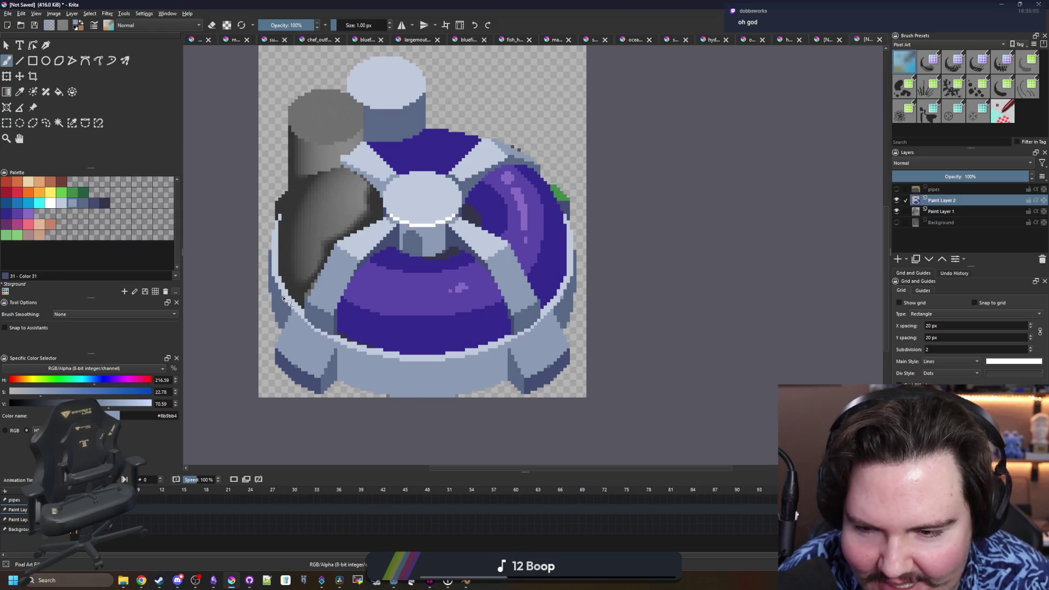
scroll(283, 298, up, 3)
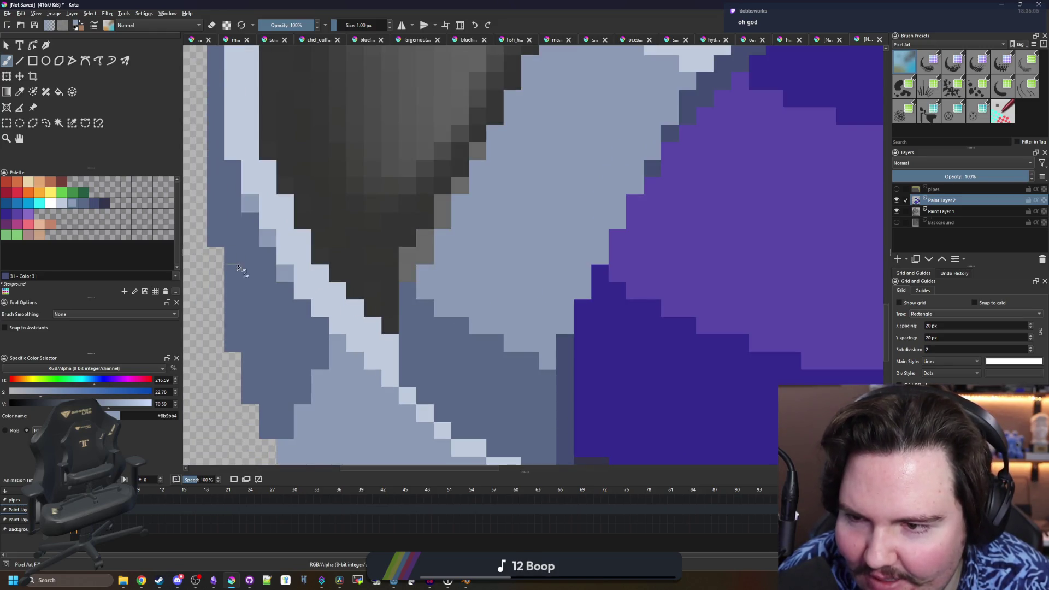
scroll(239, 269, down, 4)
scroll(430, 279, up, 1)
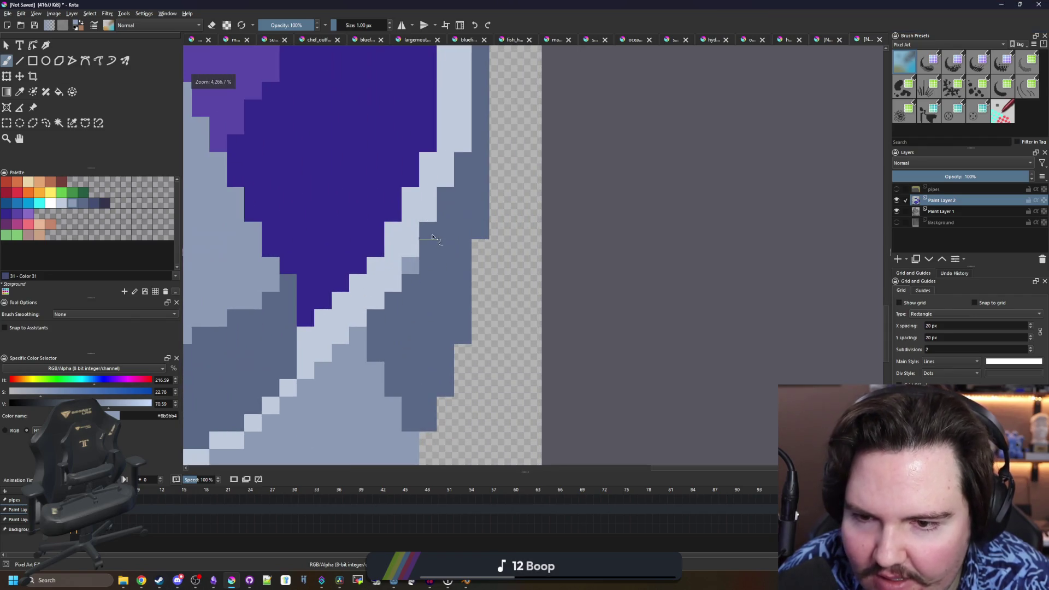
click(427, 230)
click(445, 195)
click(462, 143)
scroll(545, 253, down, 4)
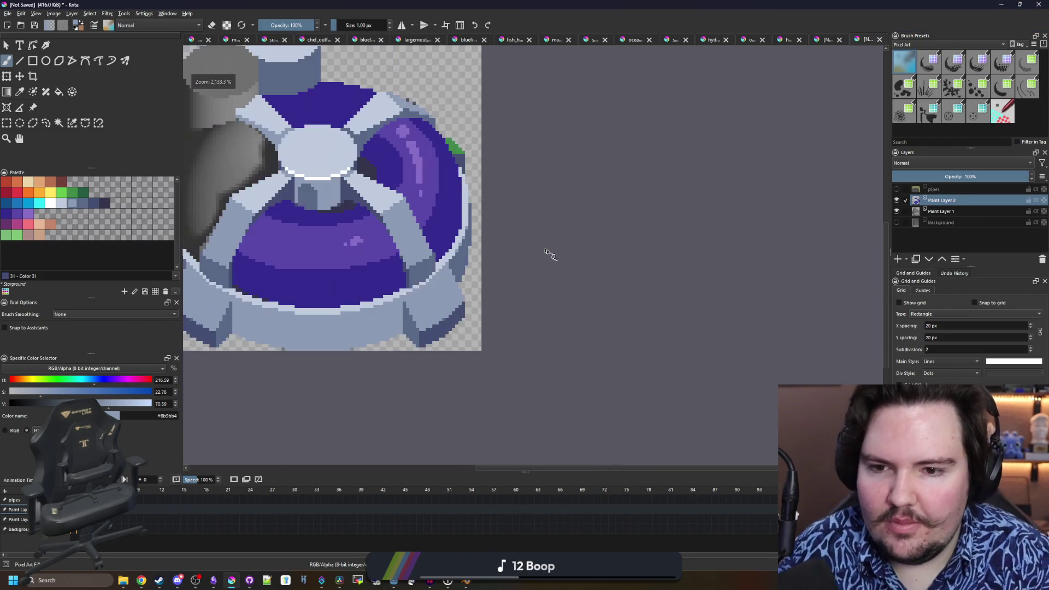
scroll(546, 253, up, 4)
scroll(339, 265, down, 3)
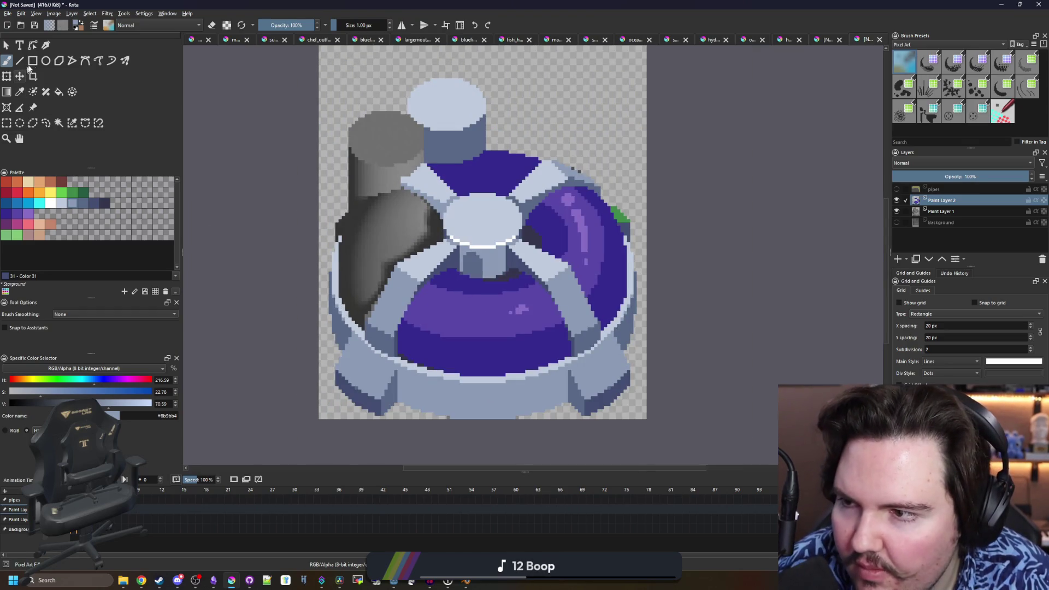
- Select a 92x15 px rectangular strip of the base, then clear the selection
click(7, 123)
scroll(271, 210, up, 1)
mouse_move(271, 210)
mouse_down()
mouse_move(587, 276)
mouse_move(732, 264)
mouse_up()
click(719, 271)
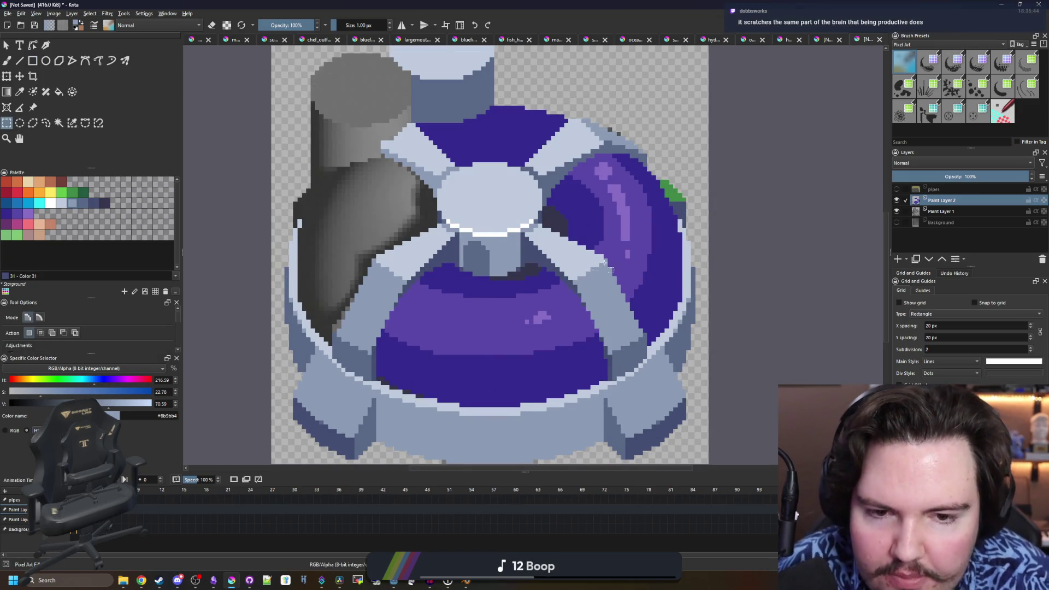
scroll(610, 269, down, 3)
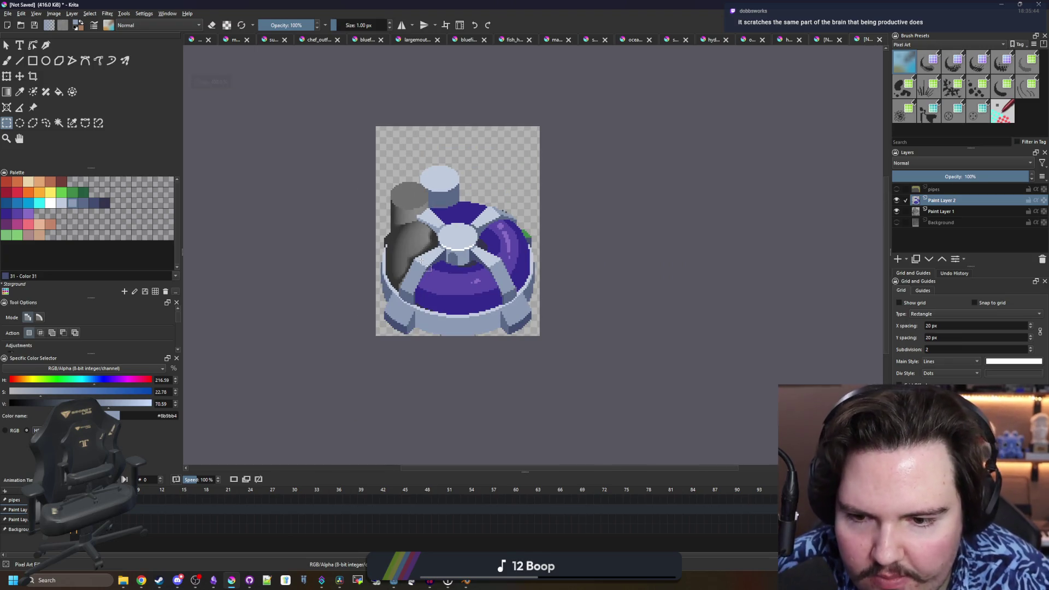
scroll(429, 317, up, 2)
right_click(408, 277)
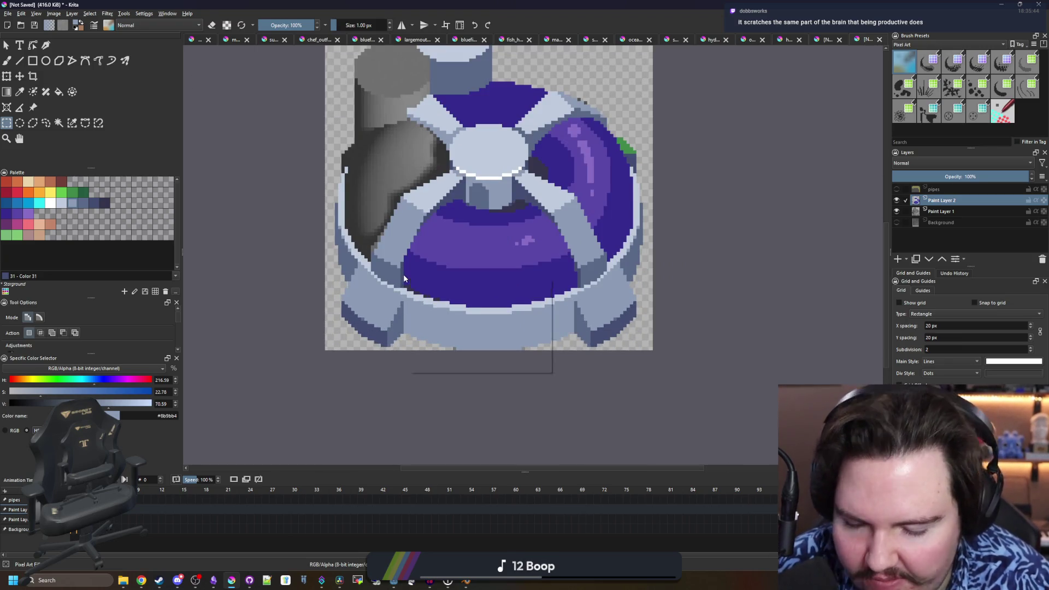
scroll(447, 304, up, 2)
scroll(447, 303, up, 1)
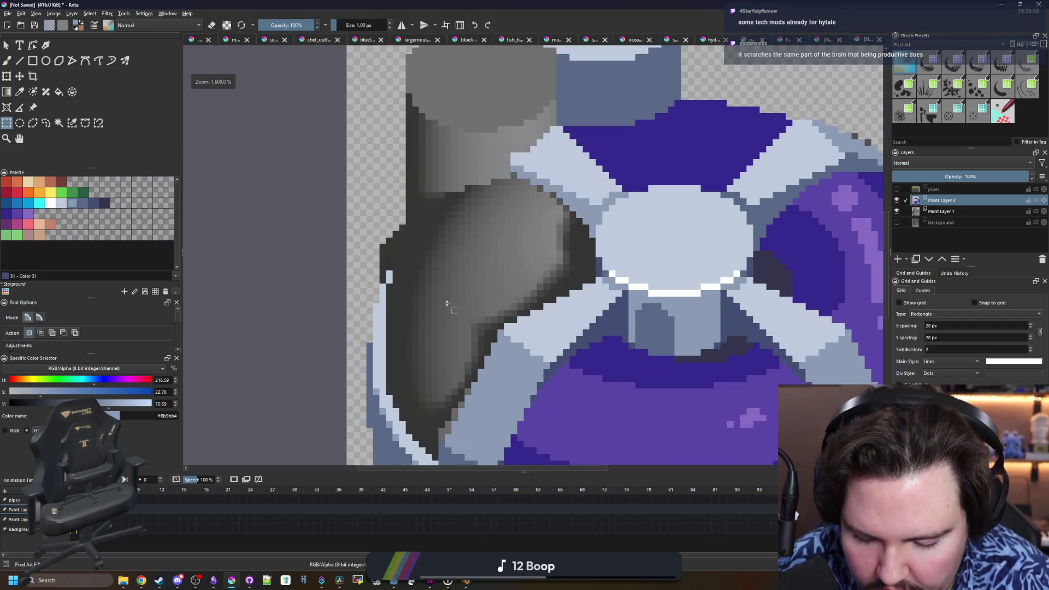
- Sample the dark blue-grey #434e72, paint a pixel on the dome edge, then pick the light blue-grey
key(p)
drag(445, 299, 257, 410)
click(769, 250)
key(b)
scroll(590, 276, down, 2)
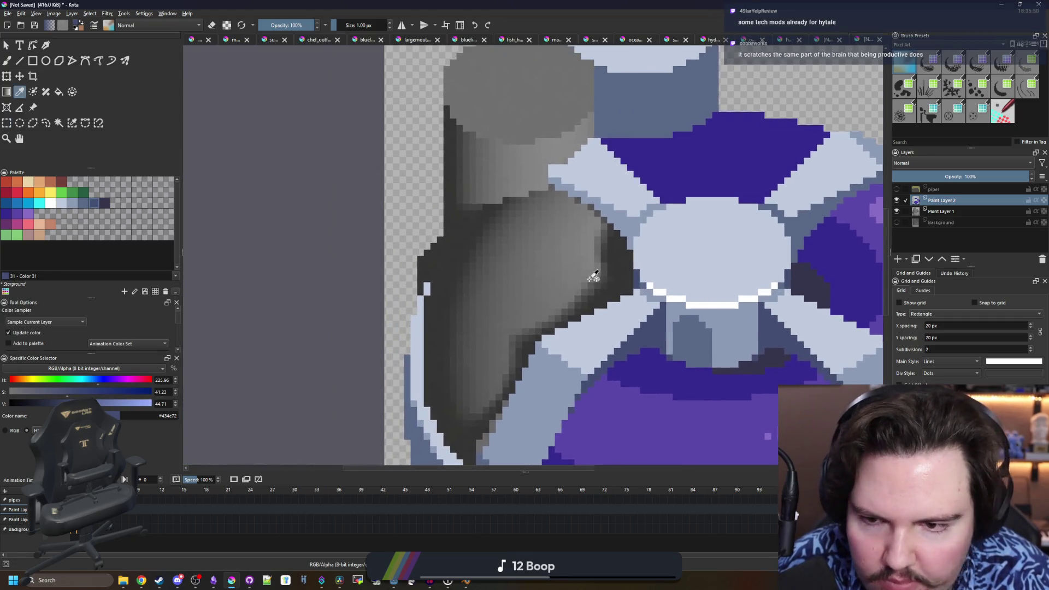
scroll(428, 293, up, 2)
click(435, 278)
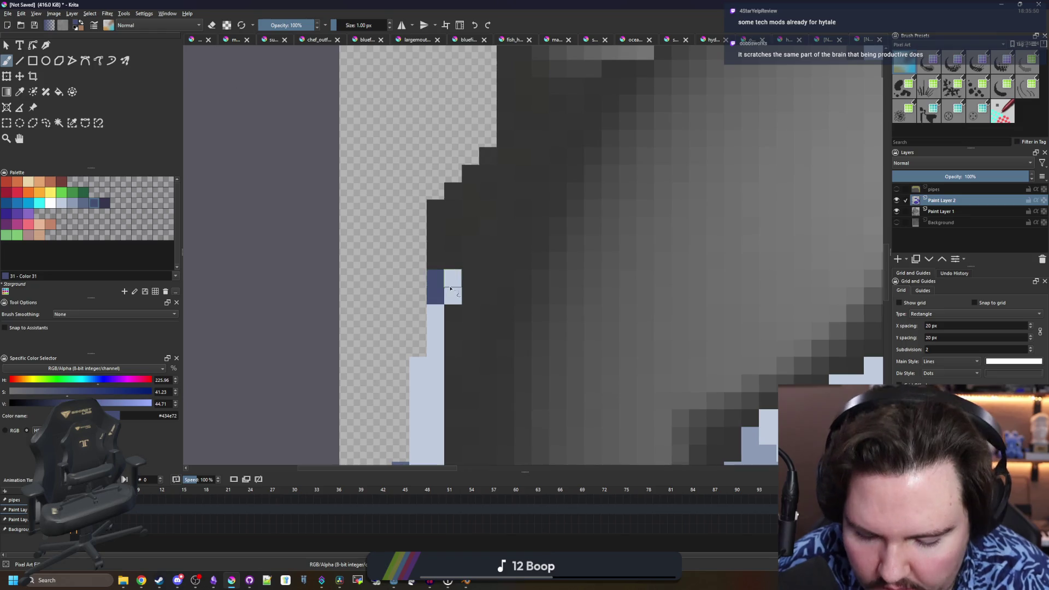
ctrl+click(436, 311)
scroll(492, 326, down, 5)
scroll(492, 325, up, 1)
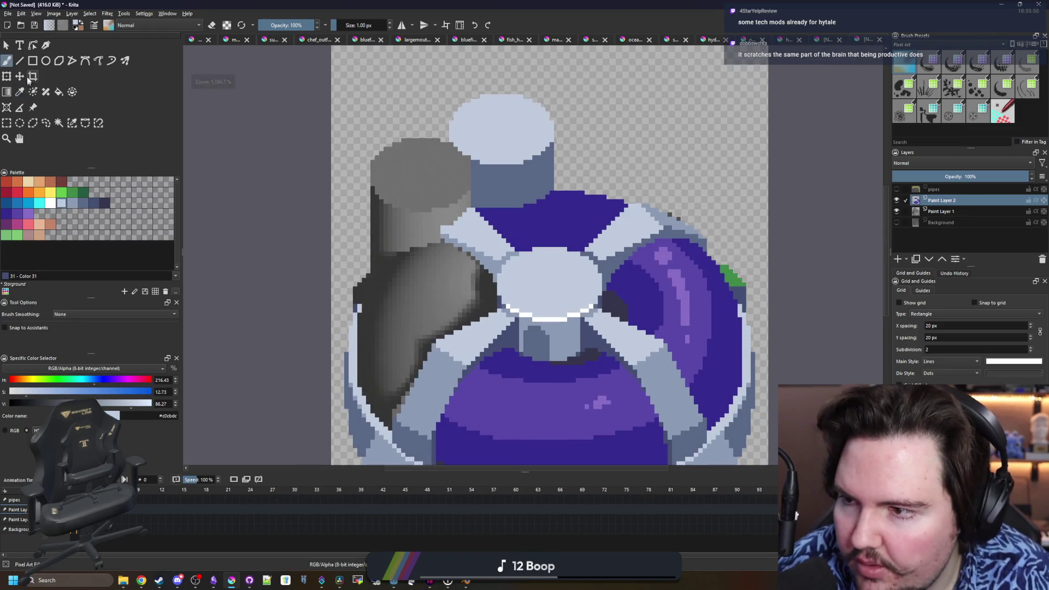
- Make a wide rectangular selection across the dome's middle, then clear it
click(6, 123)
click(367, 301)
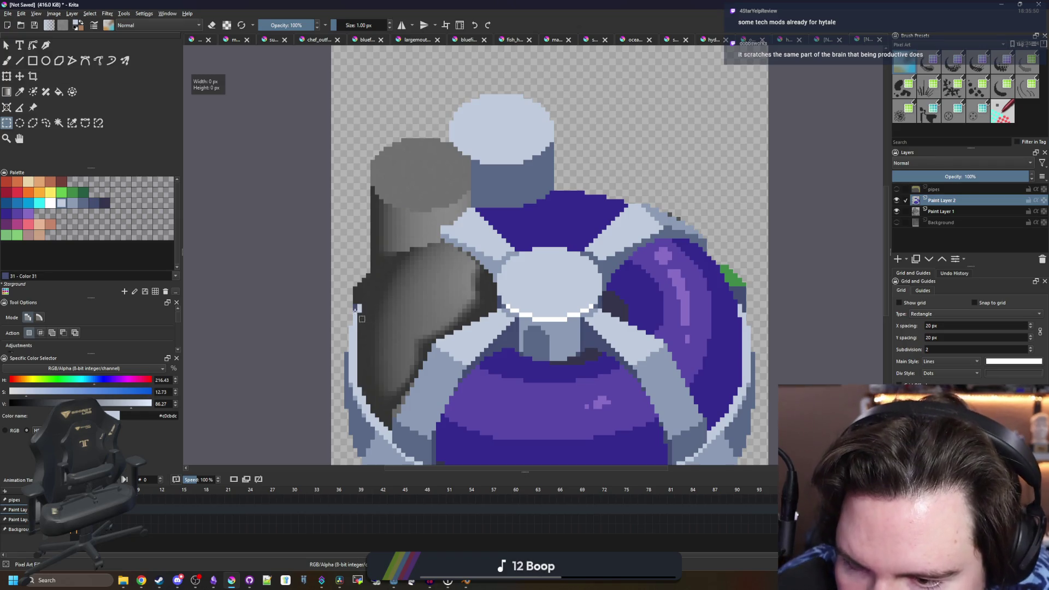
drag(356, 308, 763, 265)
click(410, 316)
scroll(300, 323, up, 5)
- Sample the dark blue-grey outline colour from the dome's left side for painting
key(b)
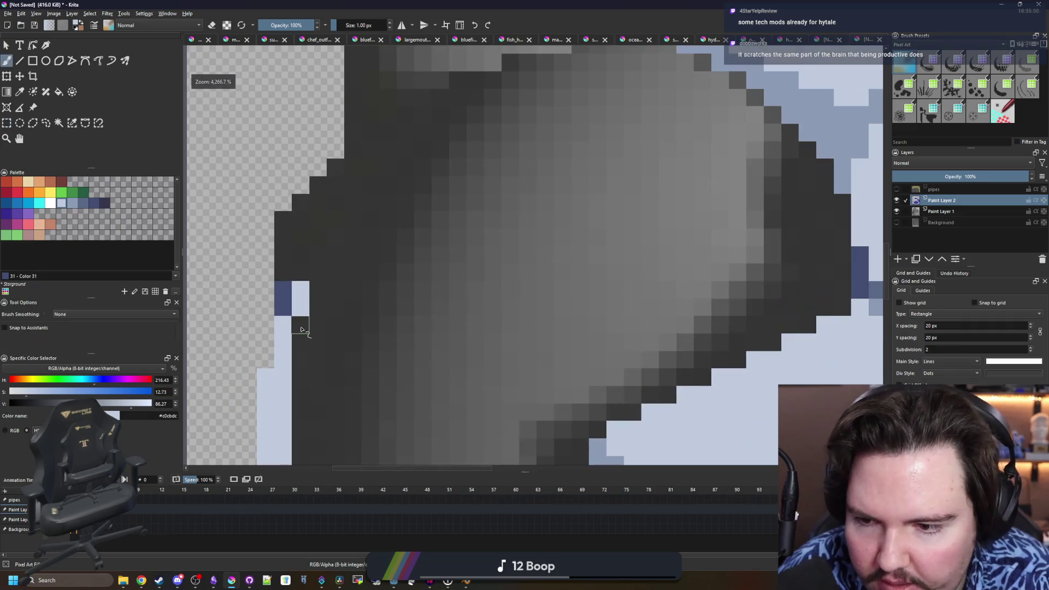
scroll(316, 298, down, 1)
scroll(315, 297, down, 4)
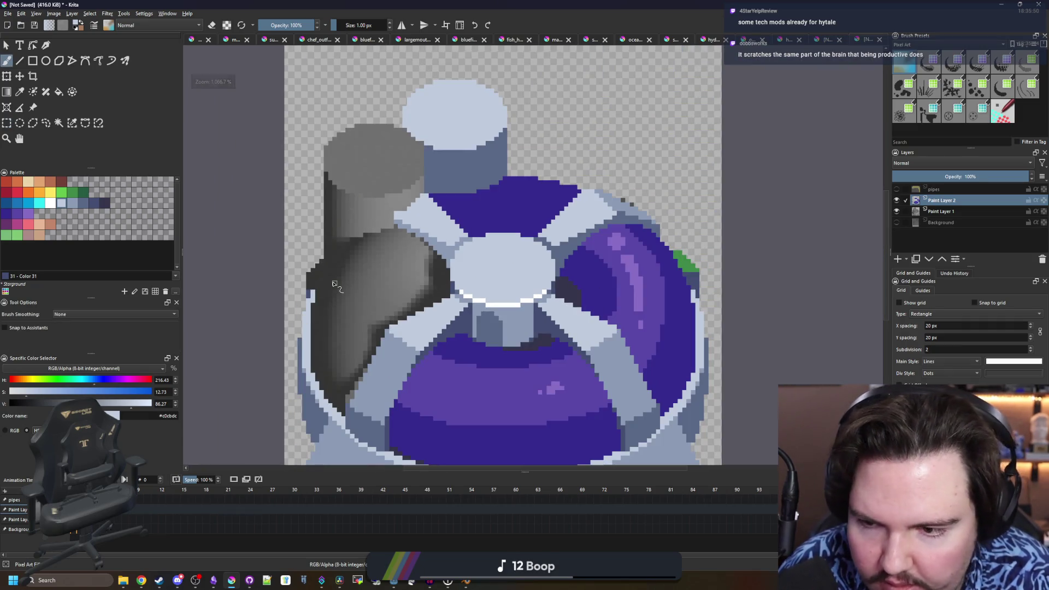
key(j)
key(p)
scroll(306, 306, up, 2)
click(309, 262)
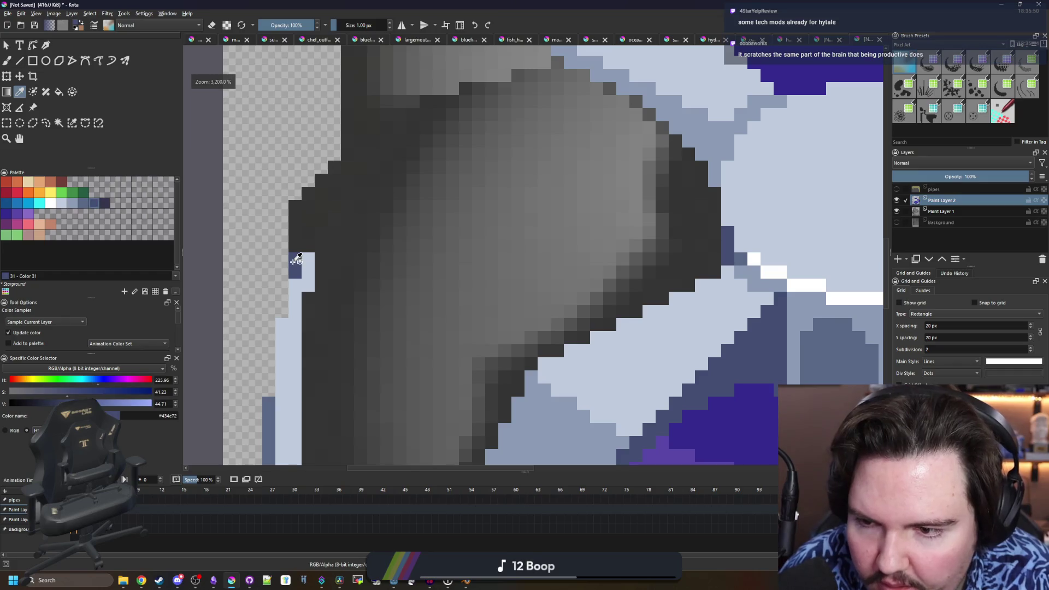
scroll(218, 241, down, 2)
drag(238, 227, 276, 236)
key(b)
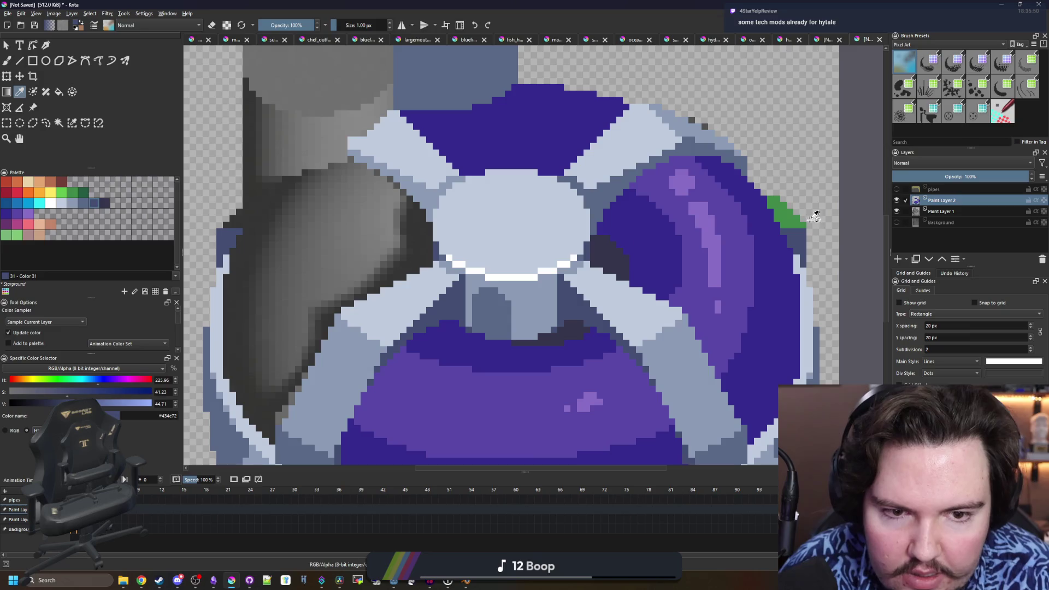
- Sample the green from the dome's right rim and add green accent pixels on its left rim
ctrl+click(783, 214)
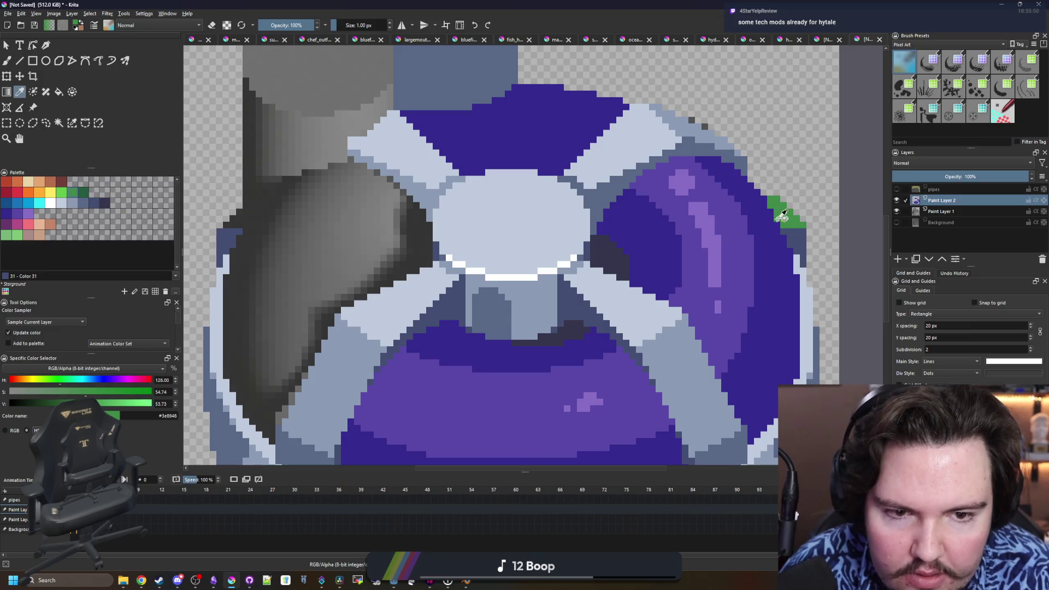
click(238, 210)
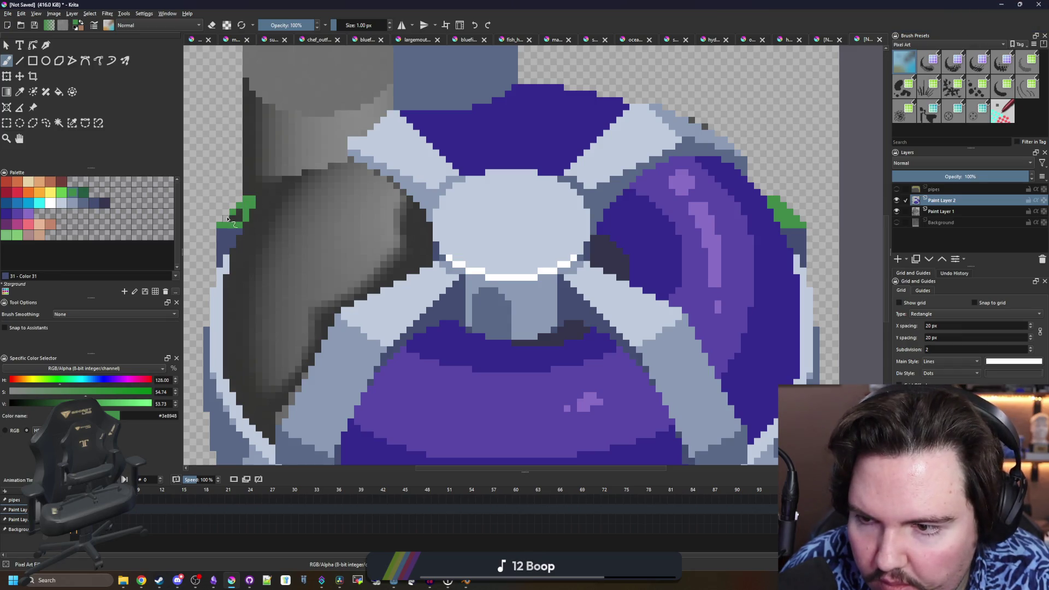
scroll(344, 251, down, 3)
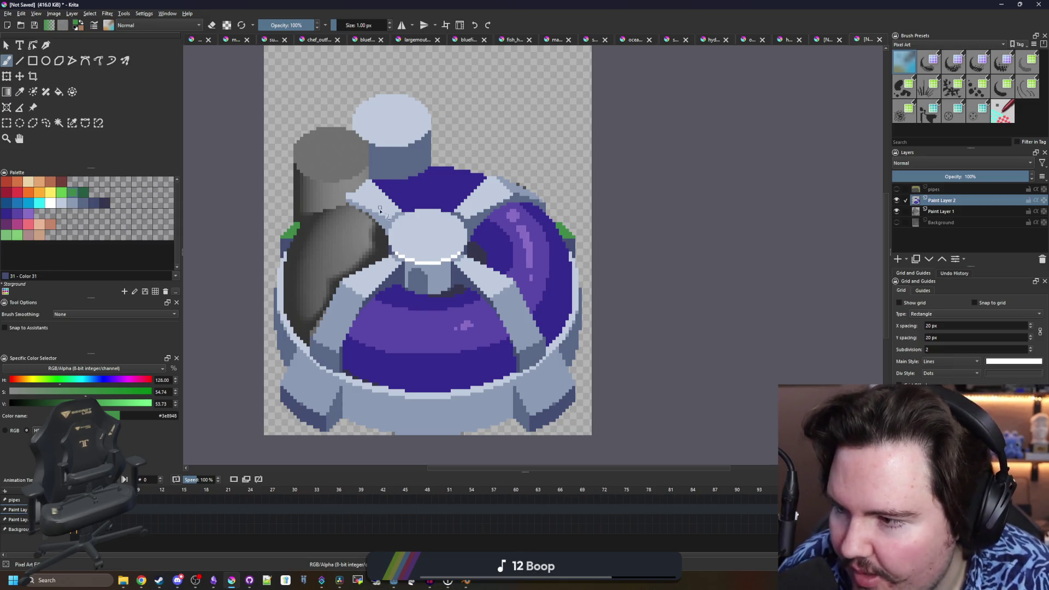
- Sample the dome's dark purple and paint a staircase outline across the lower-left grey dome
key(p)
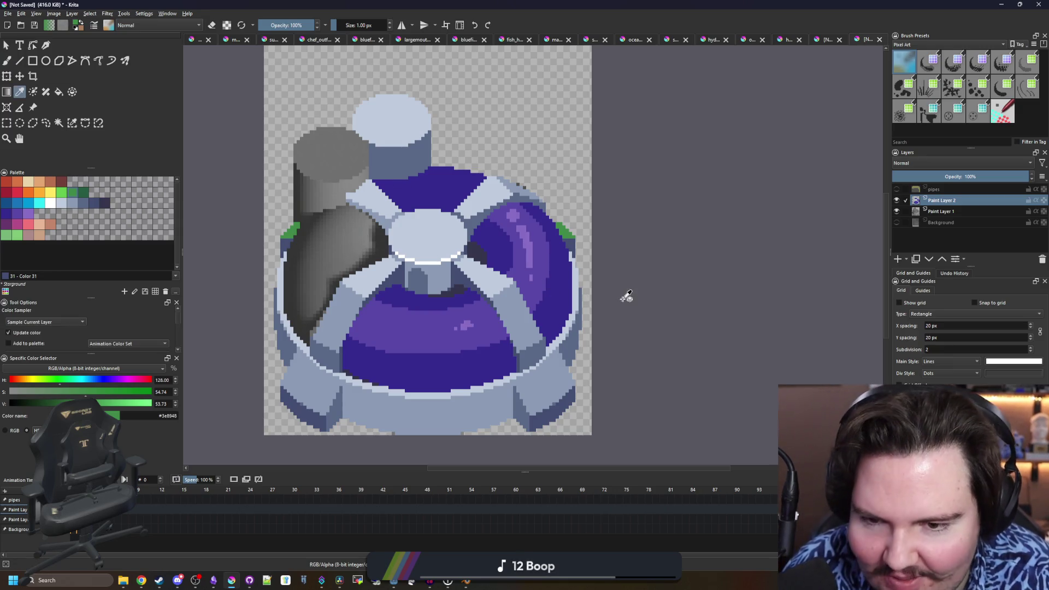
click(565, 300)
scroll(320, 226, up, 5)
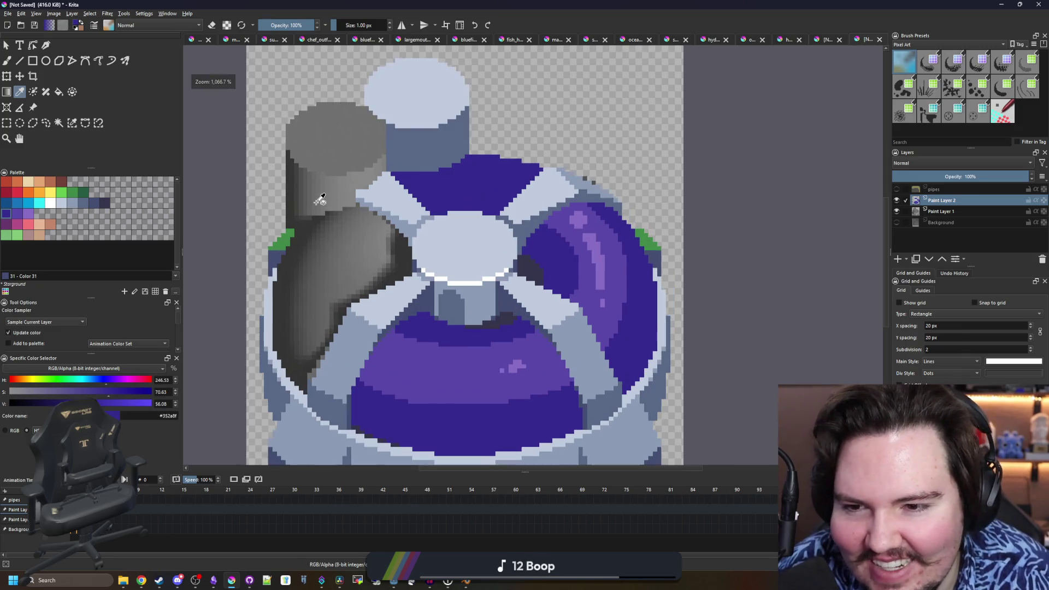
scroll(449, 225, up, 1)
key(b)
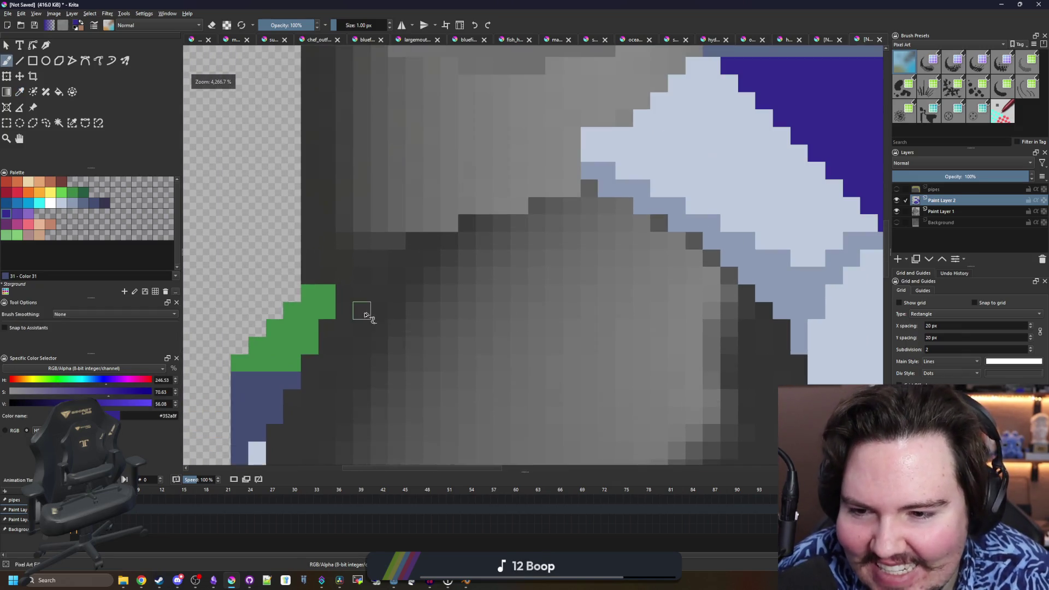
click(344, 310)
click(344, 293)
click(361, 276)
click(379, 258)
click(384, 259)
click(397, 240)
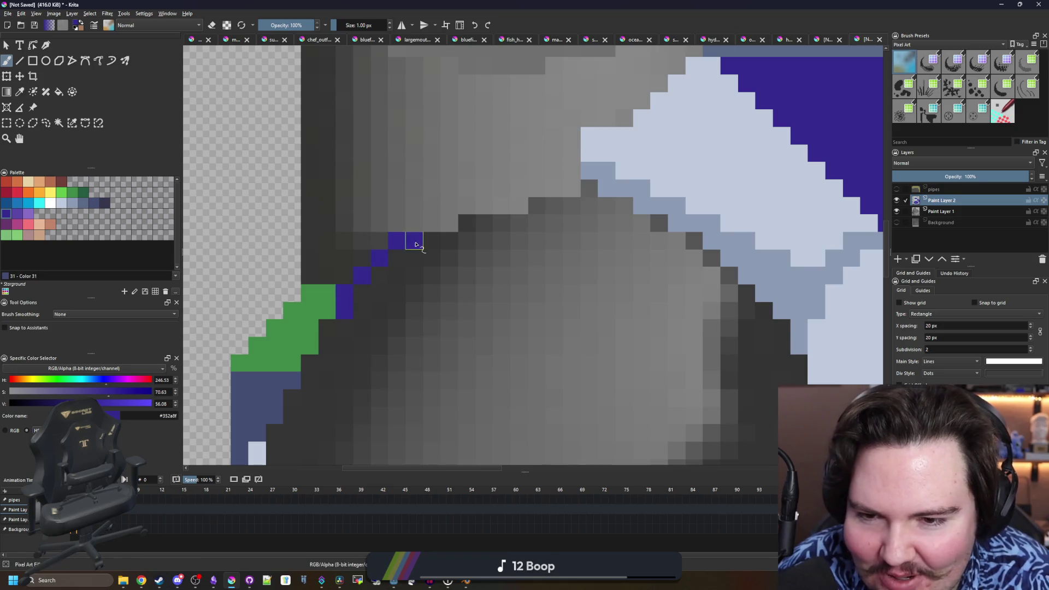
drag(449, 240, 590, 187)
- Flood-fill the lower-left grey dome and the grey area beside it with dark purple
scroll(546, 246, down, 5)
key(f)
click(522, 304)
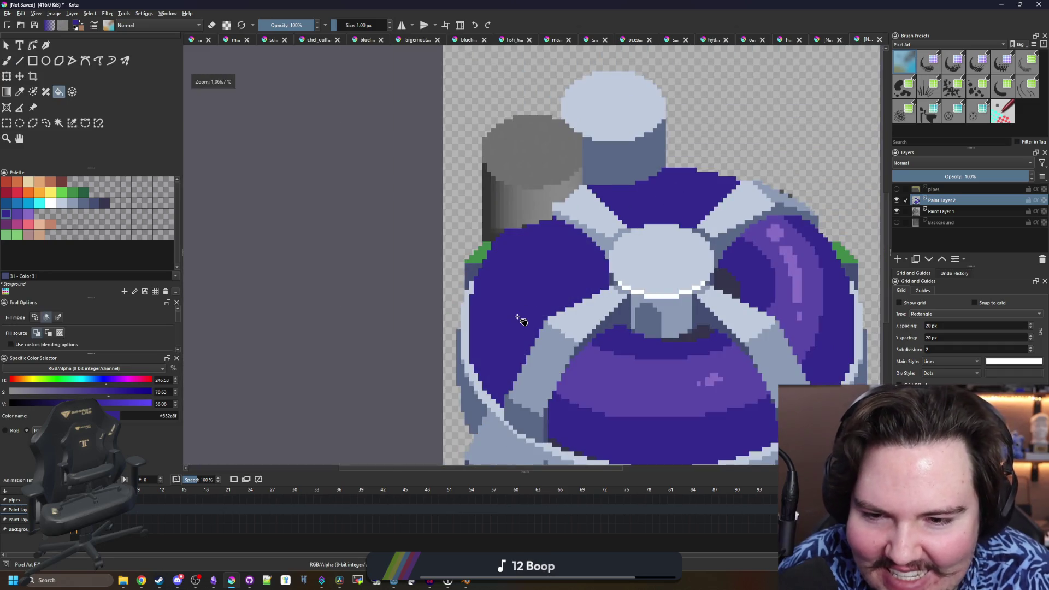
scroll(491, 289, up, 5)
scroll(490, 287, down, 4)
click(462, 253)
scroll(503, 186, up, 3)
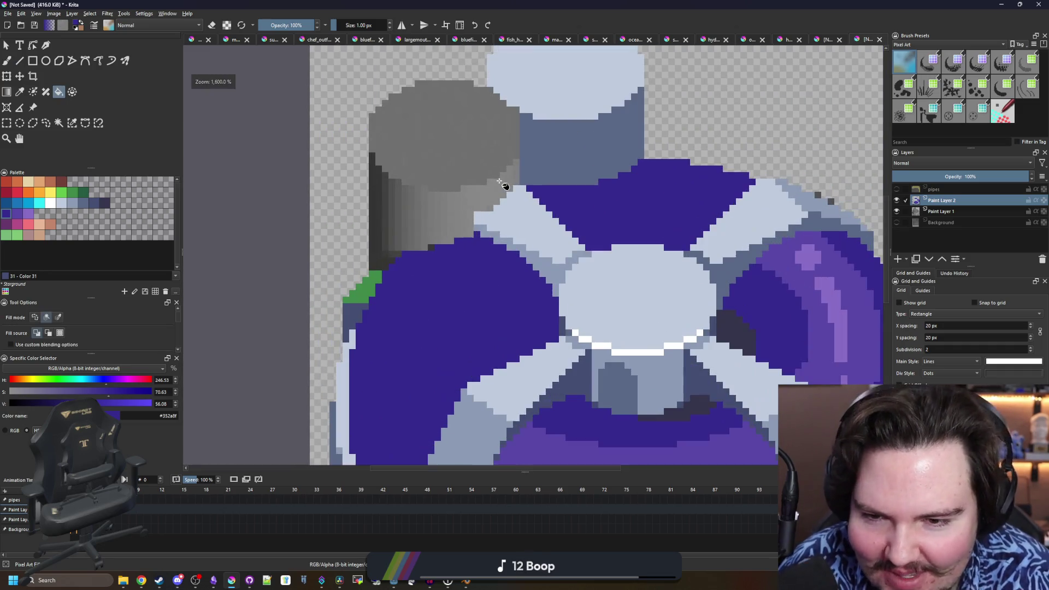
scroll(363, 270, up, 2)
- Paint a blue-grey column up the grey cylinder's left edge
key(b)
ctrl+click(358, 276)
drag(358, 276, 351, 155)
mouse_move(346, 207)
mouse_down()
mouse_move(346, 96)
mouse_move(350, 230)
mouse_up()
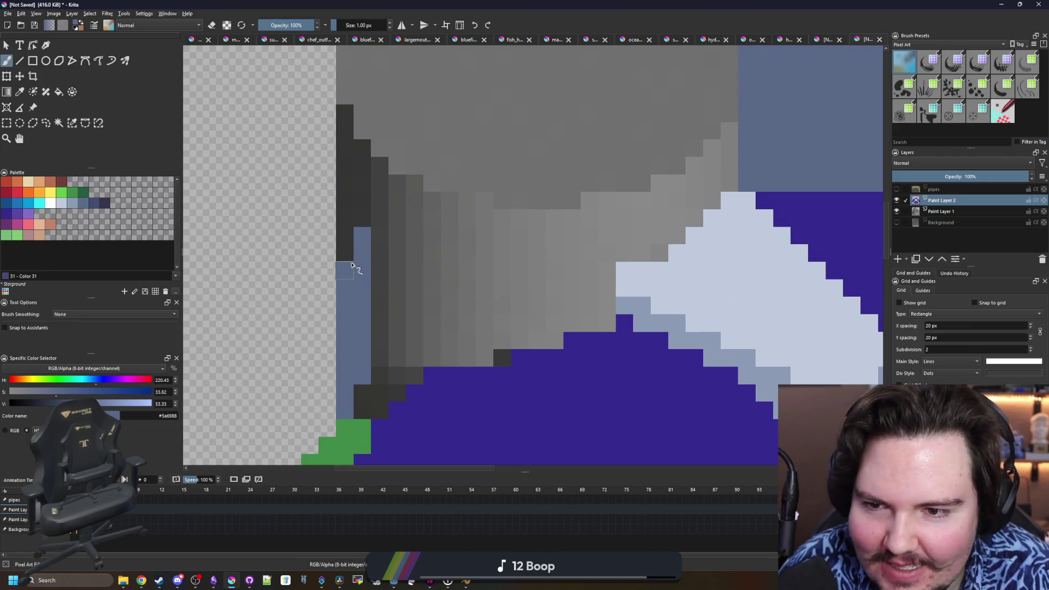
drag(346, 273, 346, 104)
scroll(348, 209, down, 3)
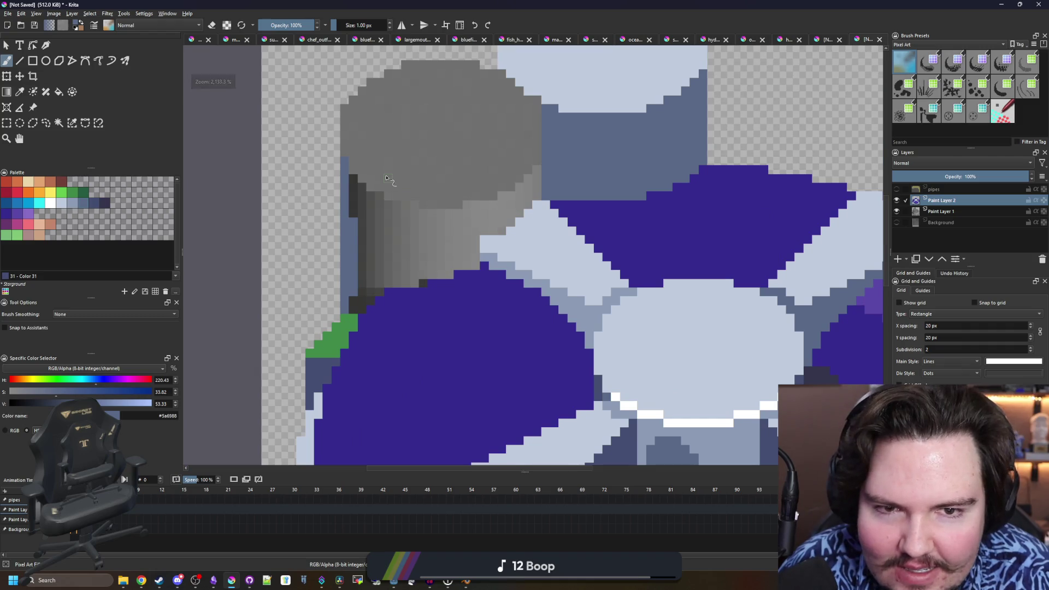
scroll(361, 228, up, 4)
scroll(361, 228, down, 2)
- Sample the light blue highlight and paint a rim along the cylinder top's upper-left edge, undoing the misplaced part
key(p)
click(689, 94)
scroll(513, 248, down, 1)
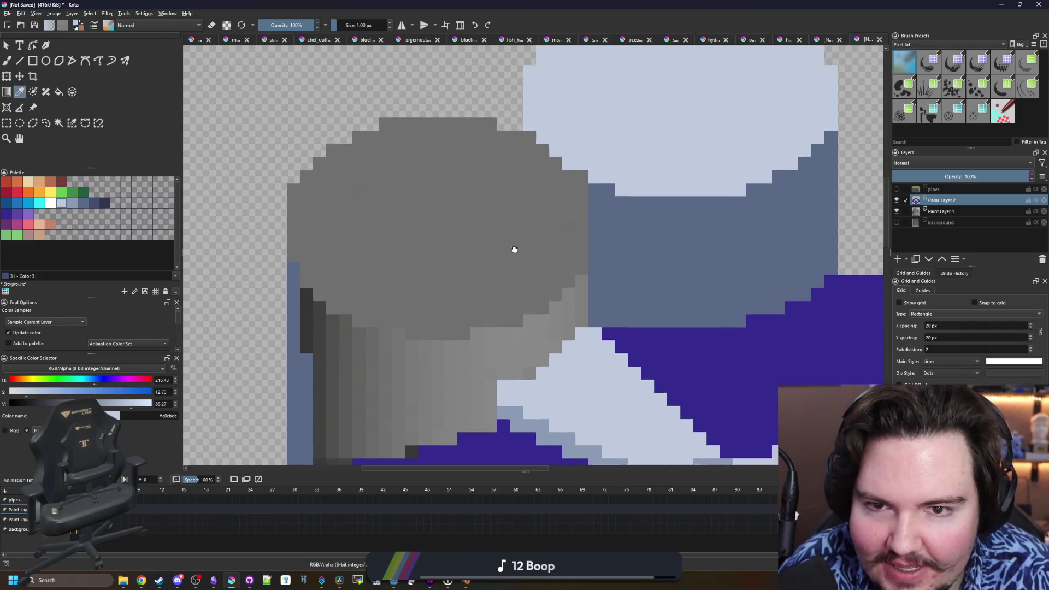
scroll(428, 244, up, 1)
key(b)
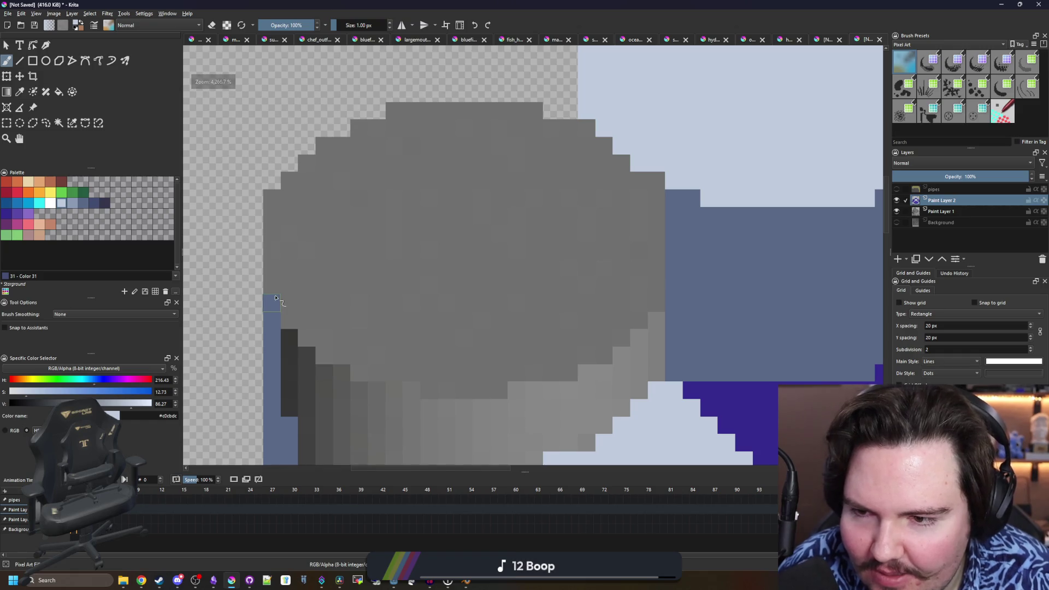
scroll(276, 300, down, 2)
scroll(276, 299, up, 2)
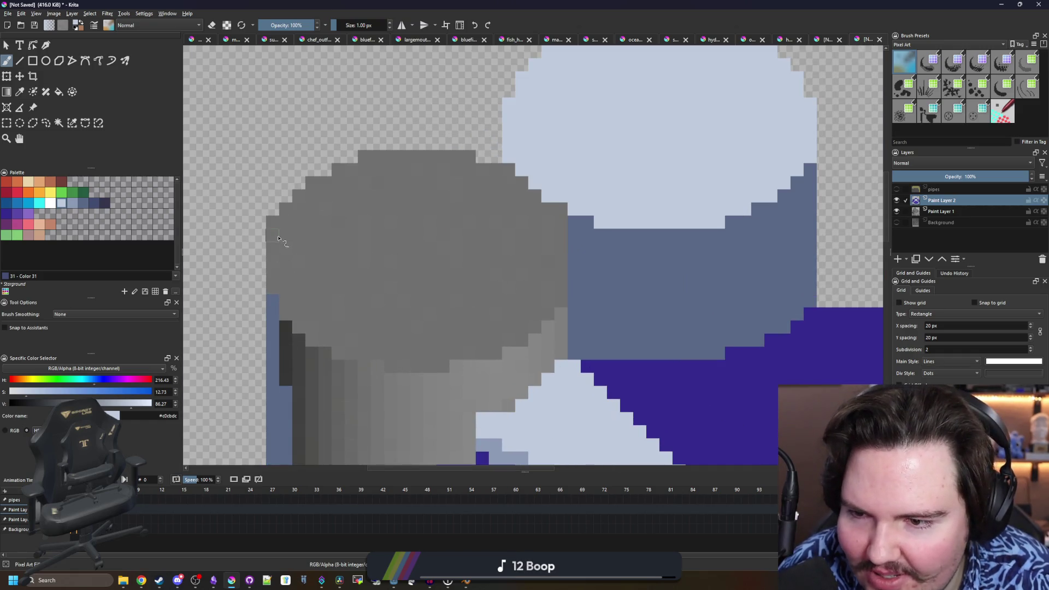
mouse_move(285, 216)
mouse_down()
mouse_move(363, 159)
mouse_move(484, 157)
mouse_move(372, 159)
mouse_move(462, 155)
mouse_up()
key(ctrl+z)
key(ctrl+z)
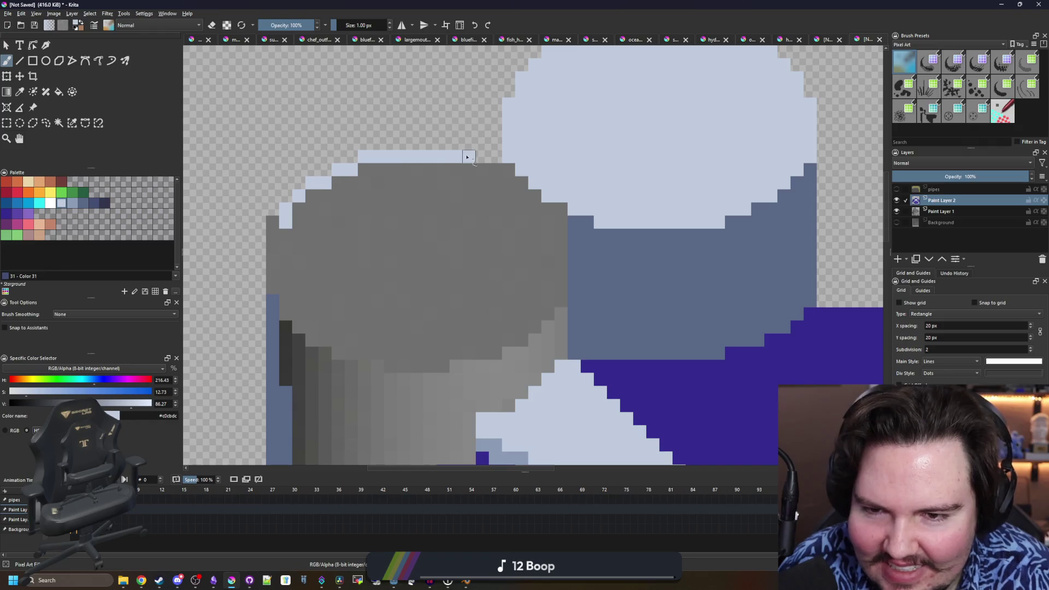
scroll(428, 189, down, 3)
scroll(427, 189, up, 3)
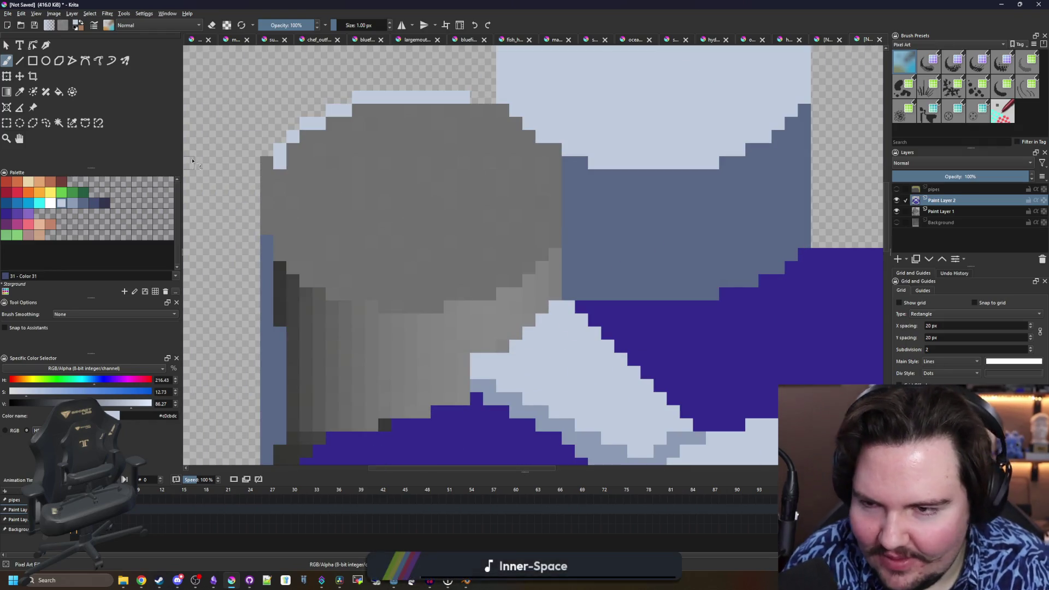
- Paint the light blue rim along the cylinder top's left, lower-left and bottom edges, undoing stray pixels
mouse_move(267, 180)
mouse_down()
mouse_move(266, 235)
mouse_move(267, 172)
mouse_up()
key(ctrl+z)
mouse_move(284, 243)
mouse_down()
mouse_move(290, 267)
mouse_move(336, 290)
mouse_up()
key(ctrl+z)
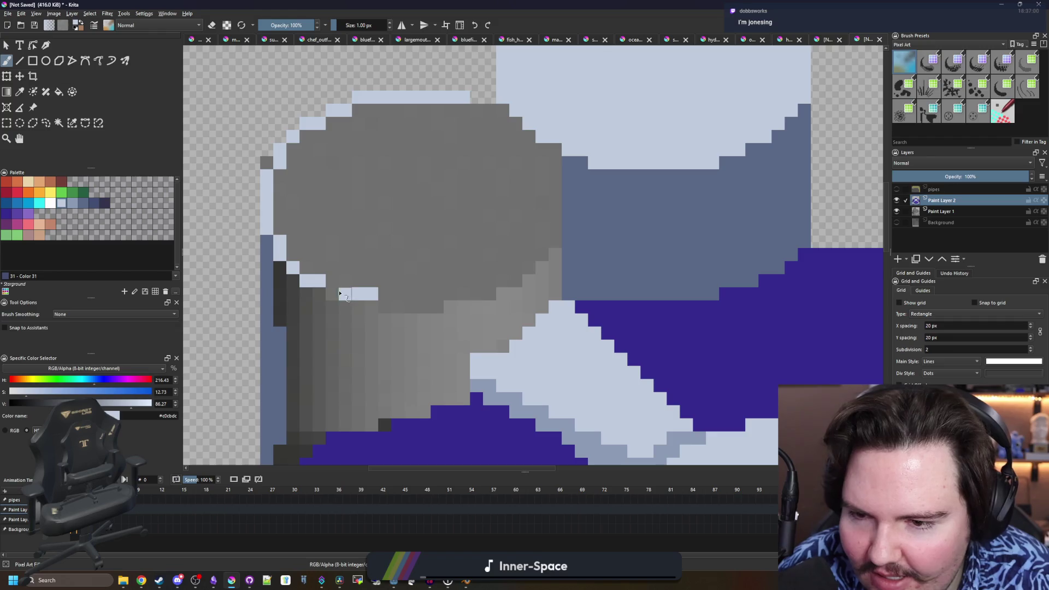
click(346, 293)
mouse_move(358, 306)
mouse_down()
mouse_move(462, 309)
mouse_move(557, 236)
mouse_move(499, 299)
mouse_up()
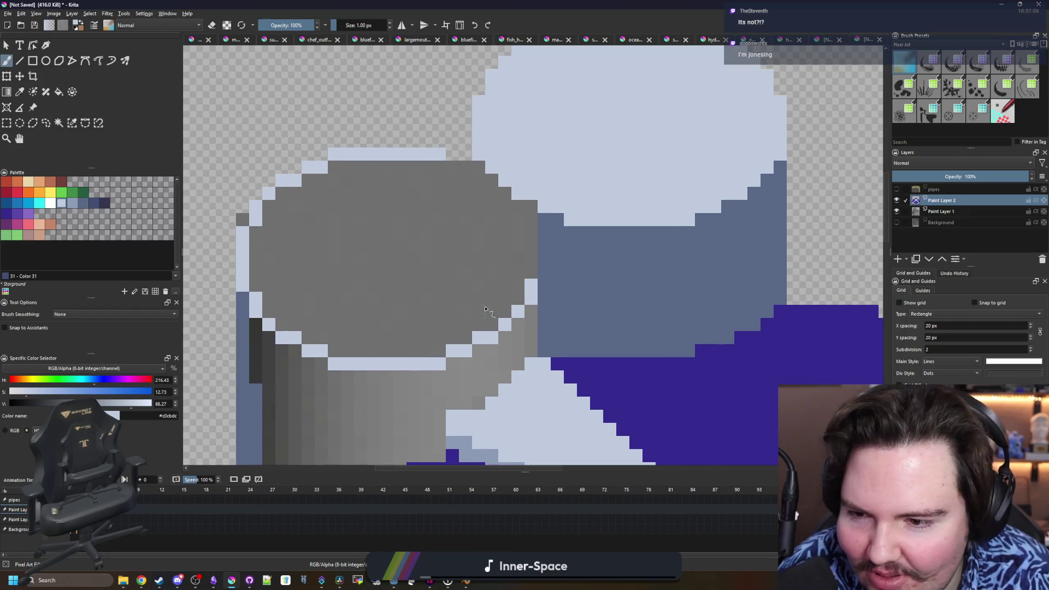
key(ctrl+z)
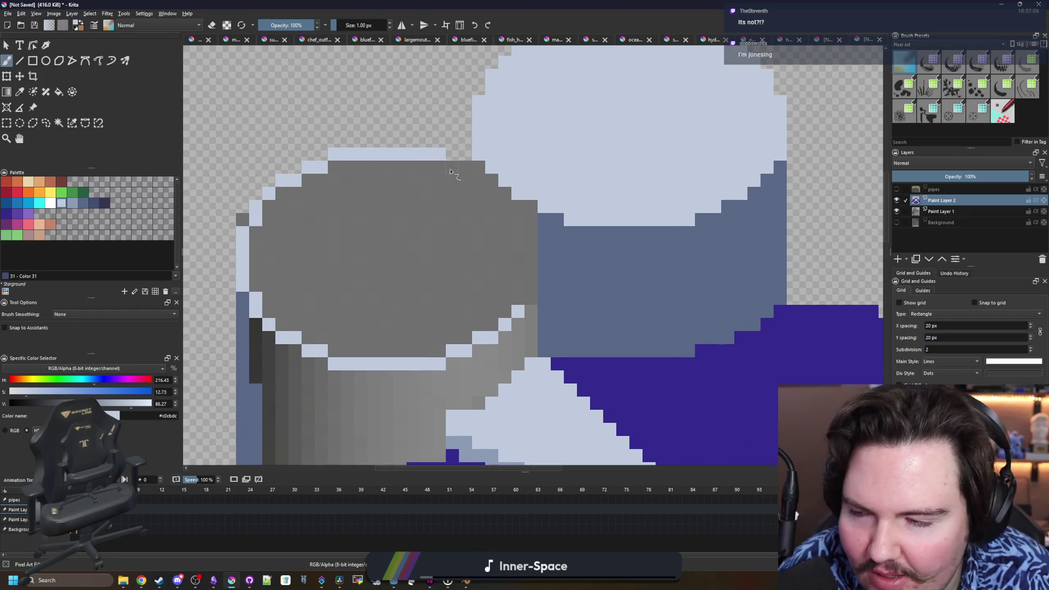
drag(348, 254, 367, 230)
- Select all the light blue rim pixels around the cylinder cap with the magic wand
click(64, 124)
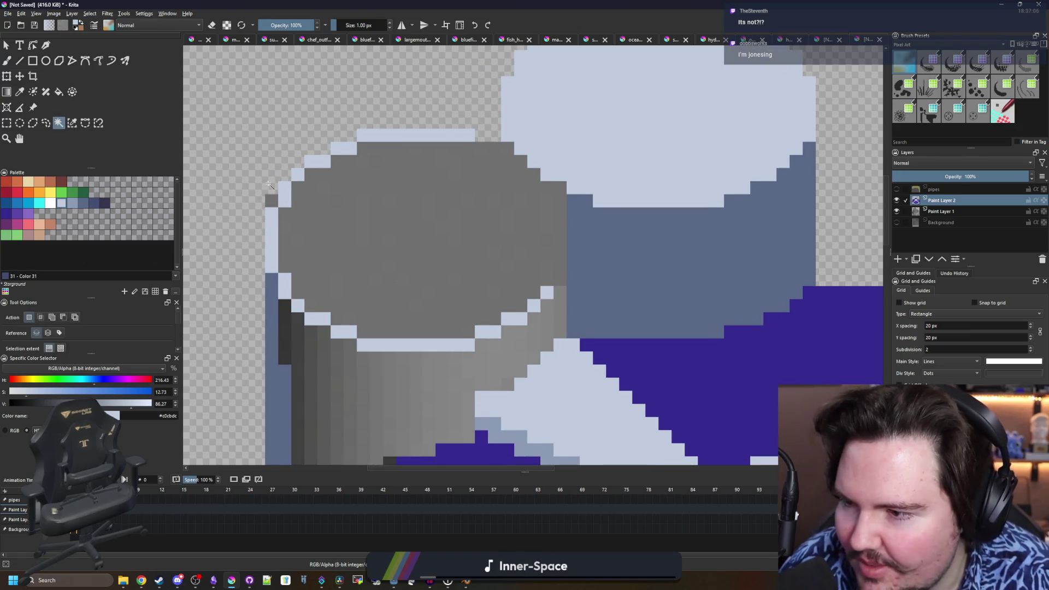
shift+click(323, 160)
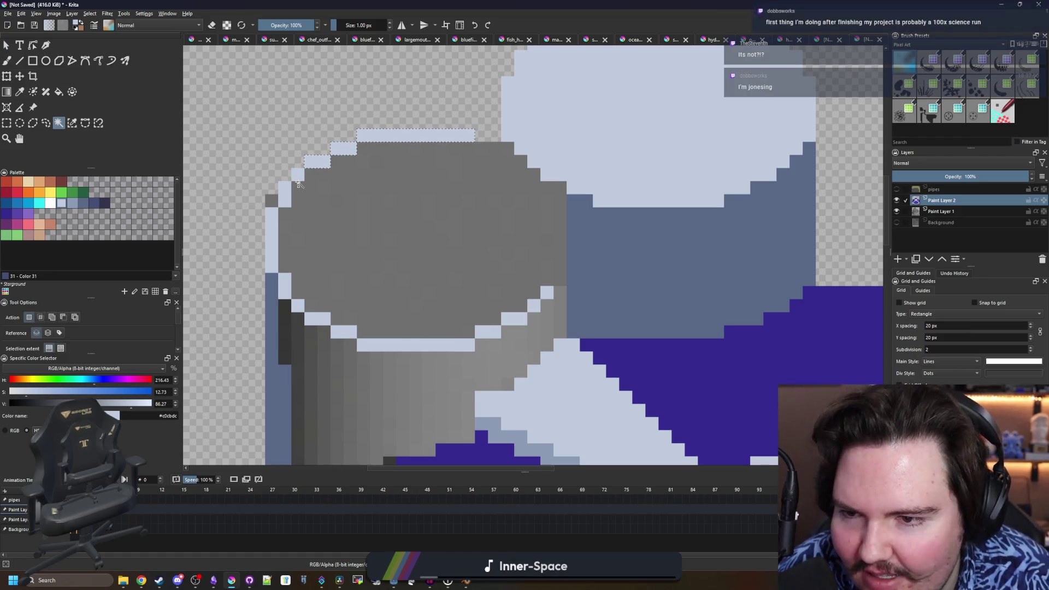
shift+click(297, 175)
shift+click(285, 286)
shift+click(298, 306)
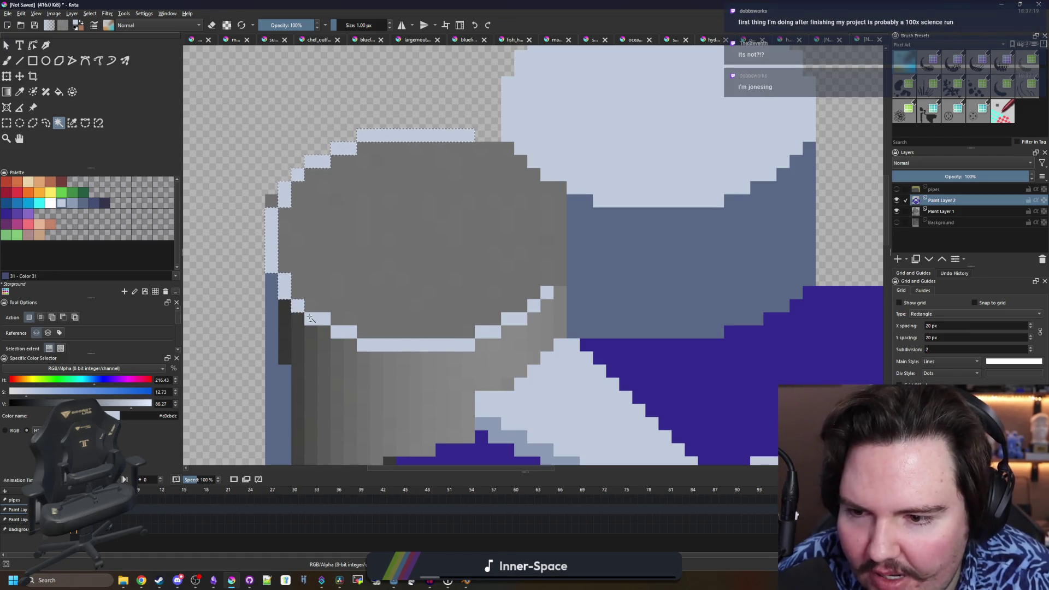
shift+click(317, 319)
shift+click(344, 332)
shift+click(374, 341)
shift+click(488, 332)
shift+click(514, 319)
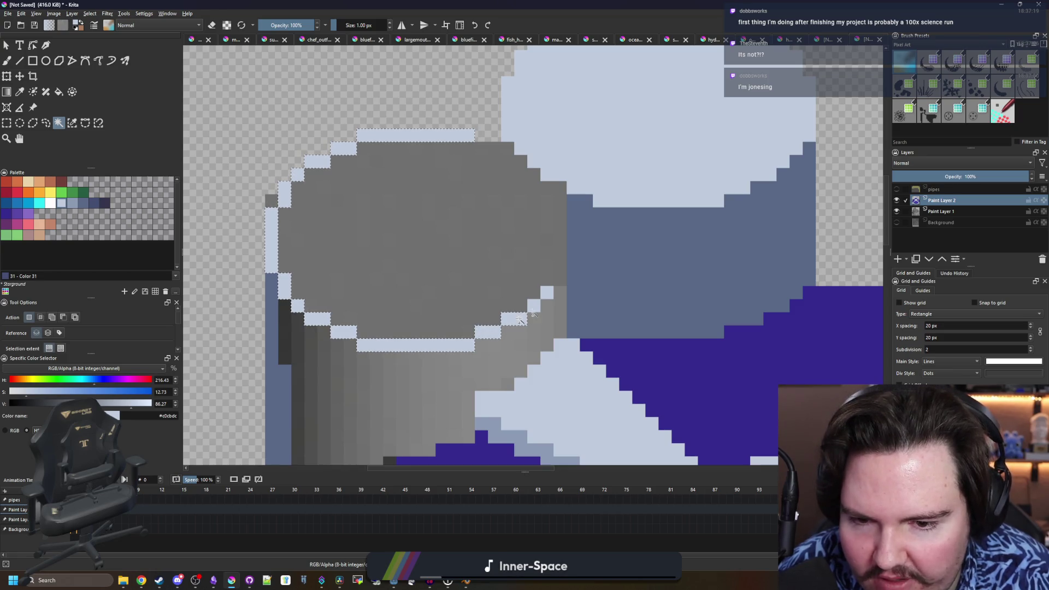
shift+click(534, 306)
shift+click(547, 293)
- Move the selected light ring down one pixel and deselect
key(t)
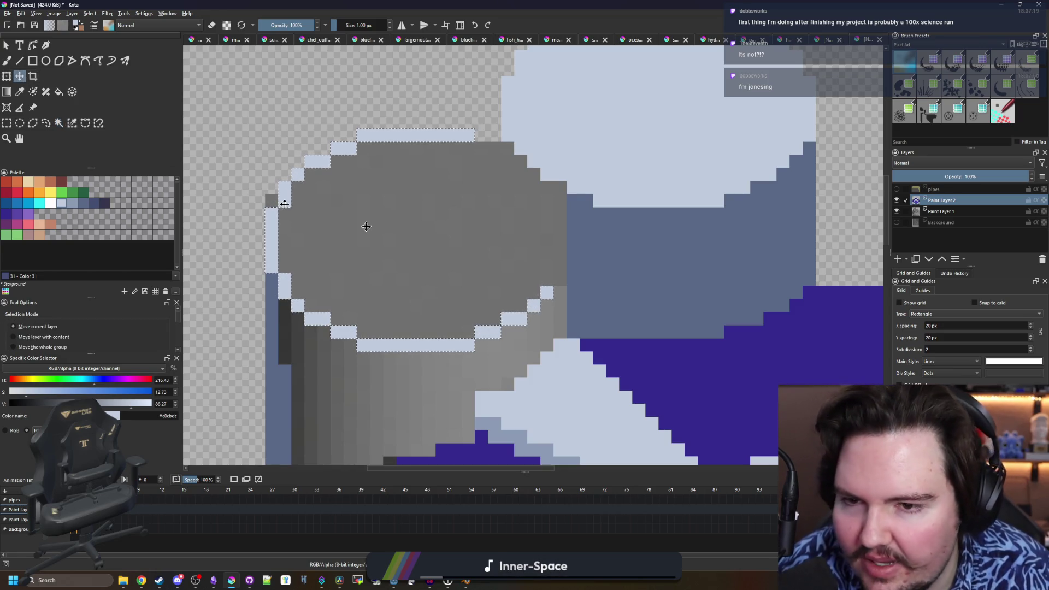
drag(422, 235, 422, 257)
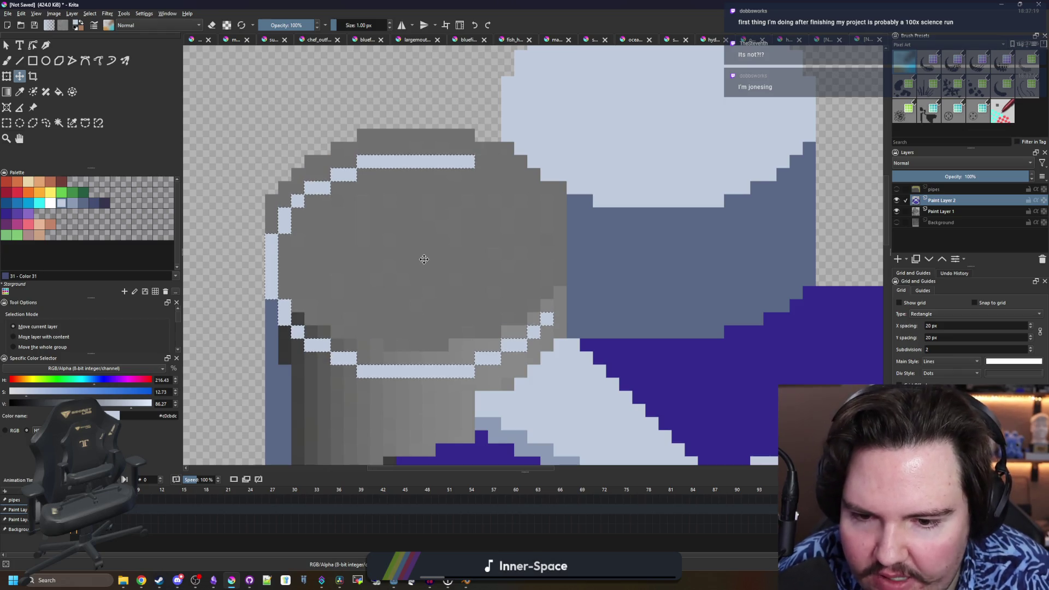
key(ctrl+shift+a)
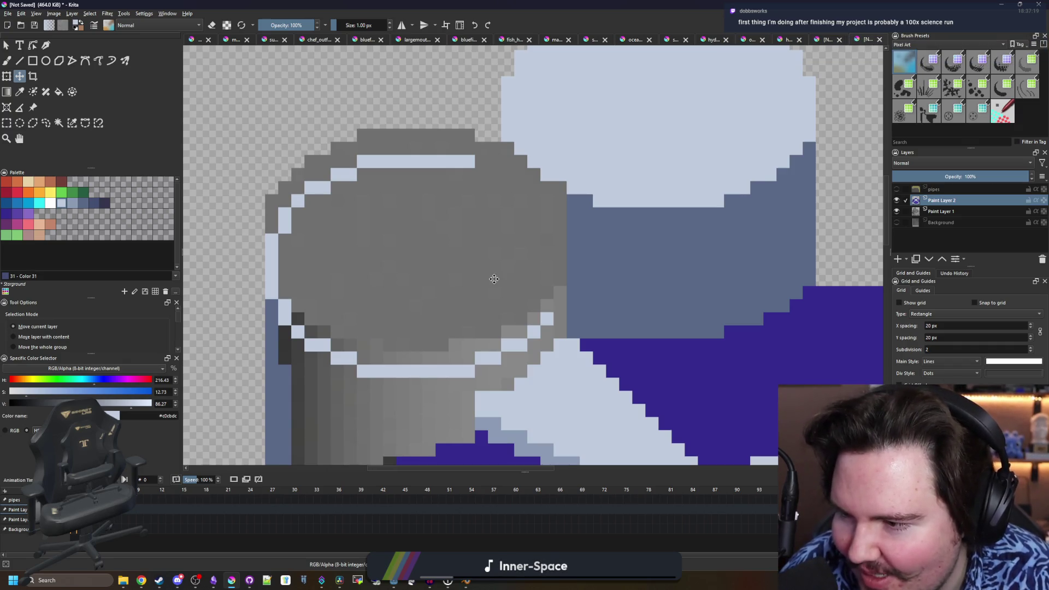
- Touch up the ring's upper-right curve with light pixels and erase a stray one
key(b)
scroll(561, 287, up, 1)
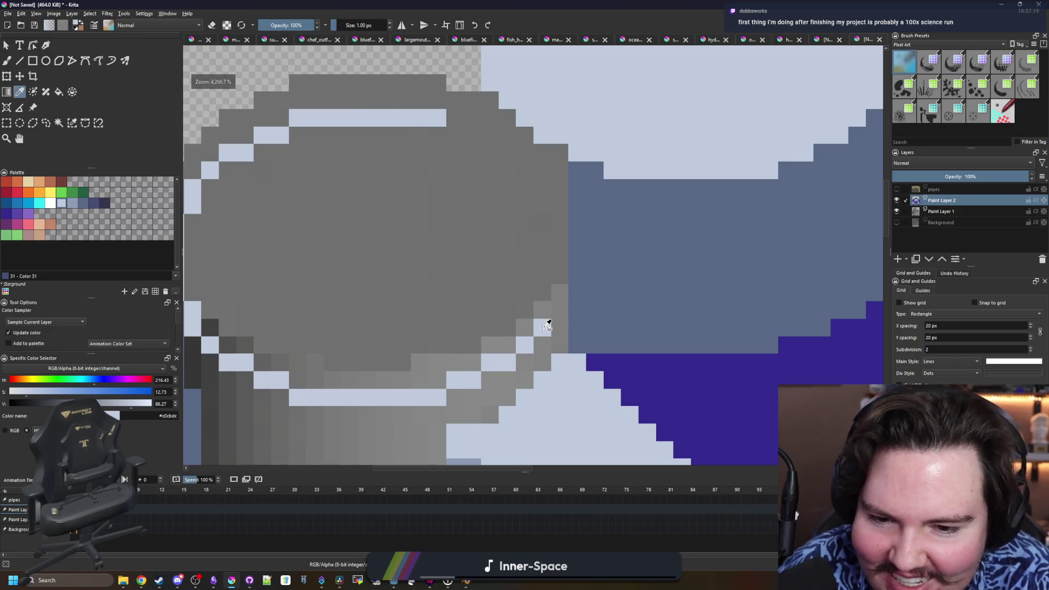
click(542, 310)
mouse_move(610, 309)
mouse_down()
mouse_move(594, 199)
mouse_move(527, 152)
mouse_up()
click(511, 143)
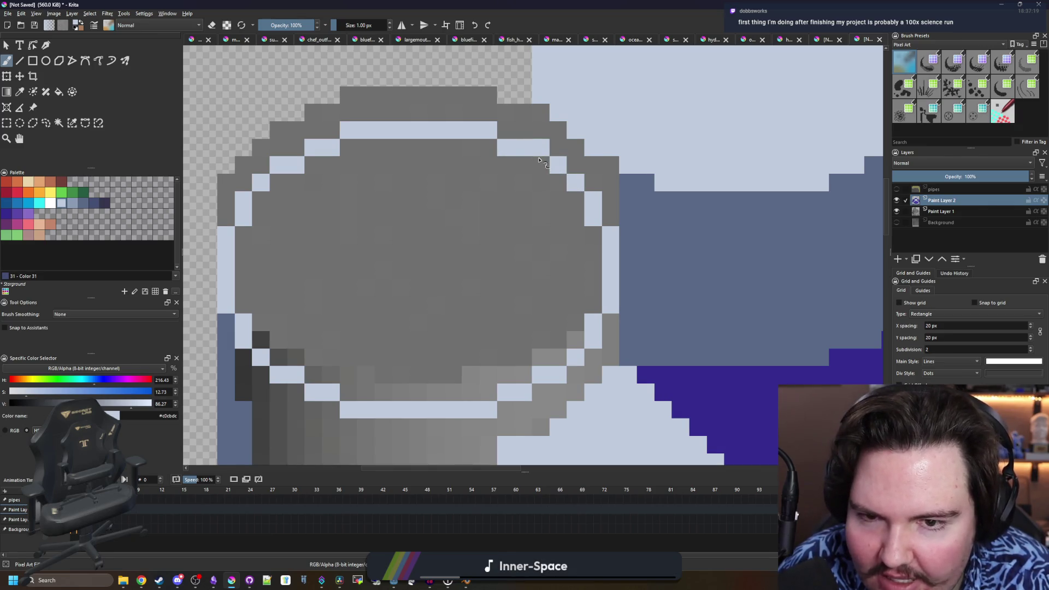
click(541, 164)
key(e)
click(543, 149)
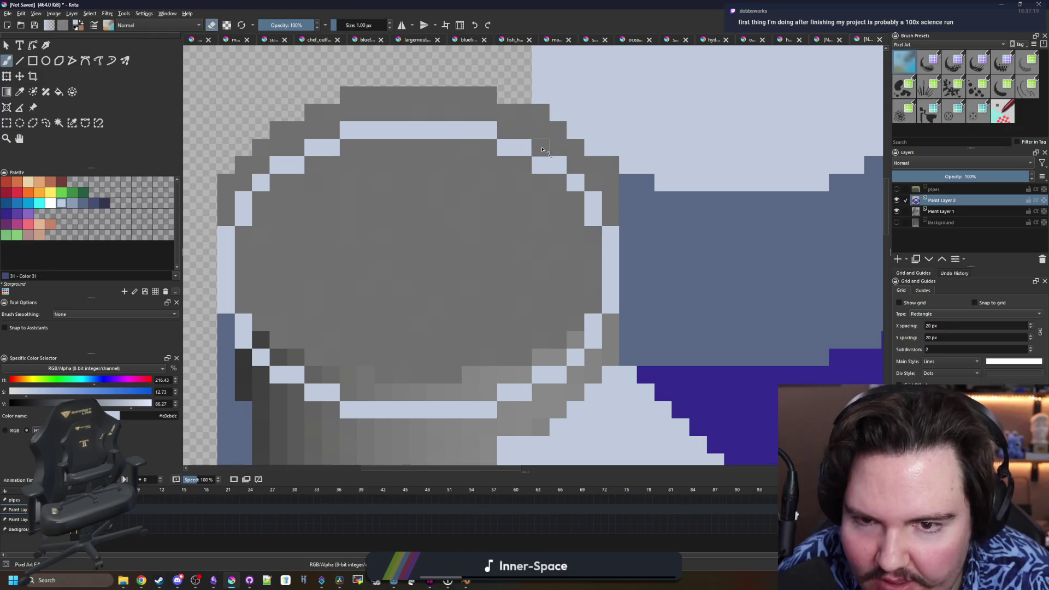
scroll(479, 205, down, 5)
- Flood-fill the grey cylinder cap with the light colour
key(f)
scroll(469, 221, up, 1)
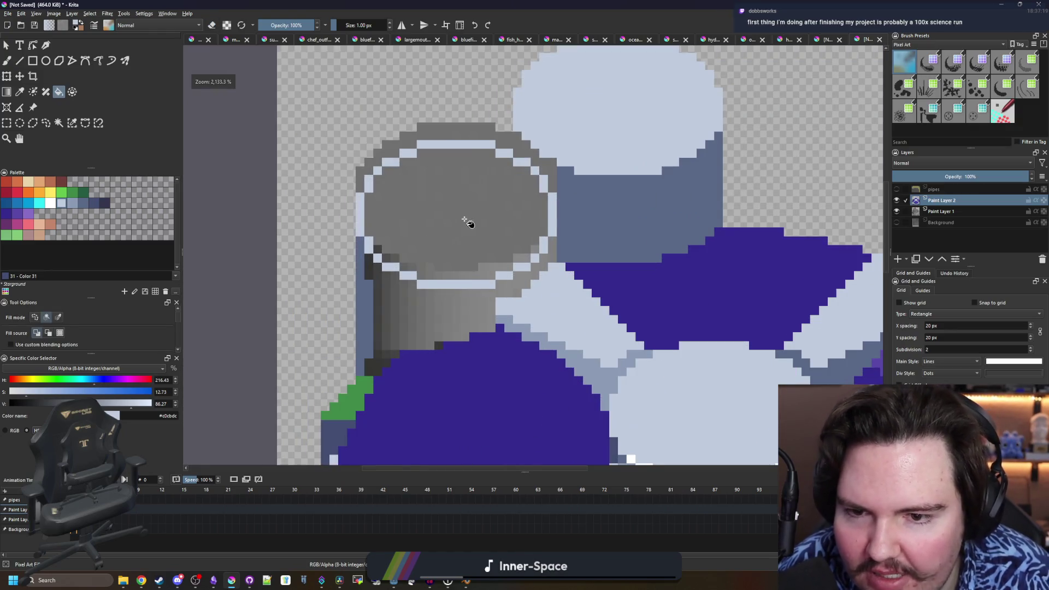
click(468, 220)
scroll(469, 222, down, 3)
scroll(513, 182, up, 4)
scroll(513, 182, up, 2)
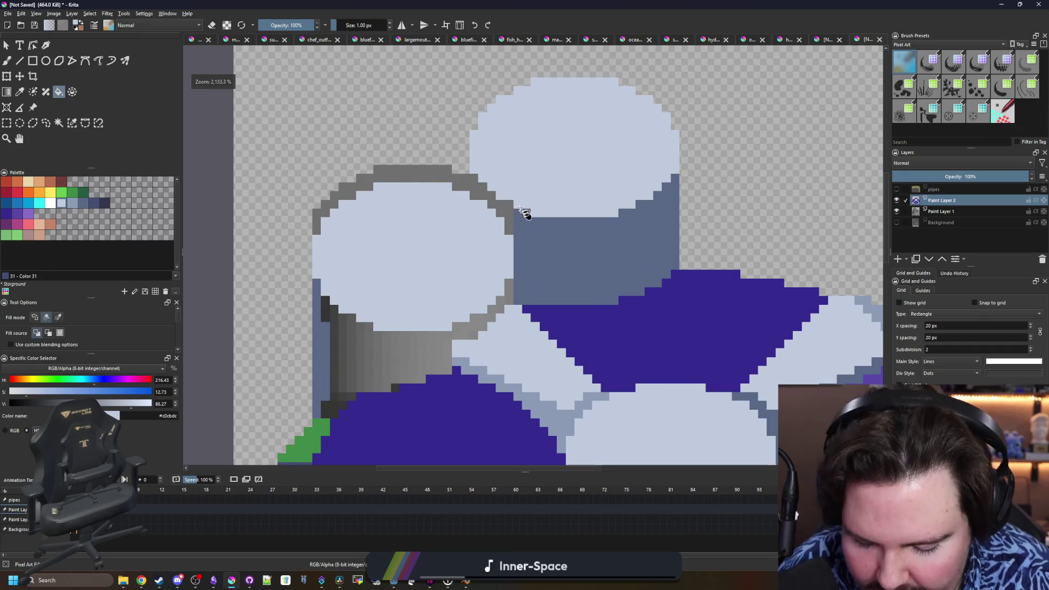
- Sample the slate blue and paint it over the grey cap outline
key(b)
ctrl+click(546, 230)
scroll(508, 208, up, 2)
click(508, 191)
mouse_move(433, 170)
mouse_down()
mouse_move(453, 147)
mouse_move(473, 192)
mouse_up()
scroll(474, 192, down, 4)
scroll(407, 307, up, 3)
scroll(328, 321, up, 1)
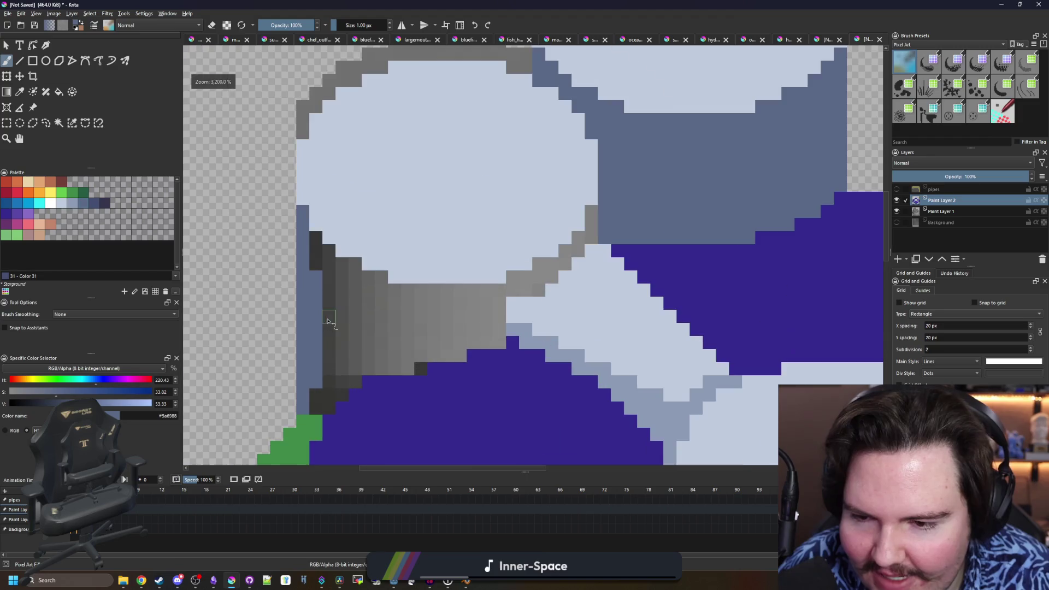
- Pick the darker blue #434e72 from the palette and paint a shadow line on the cylinder side
key(f)
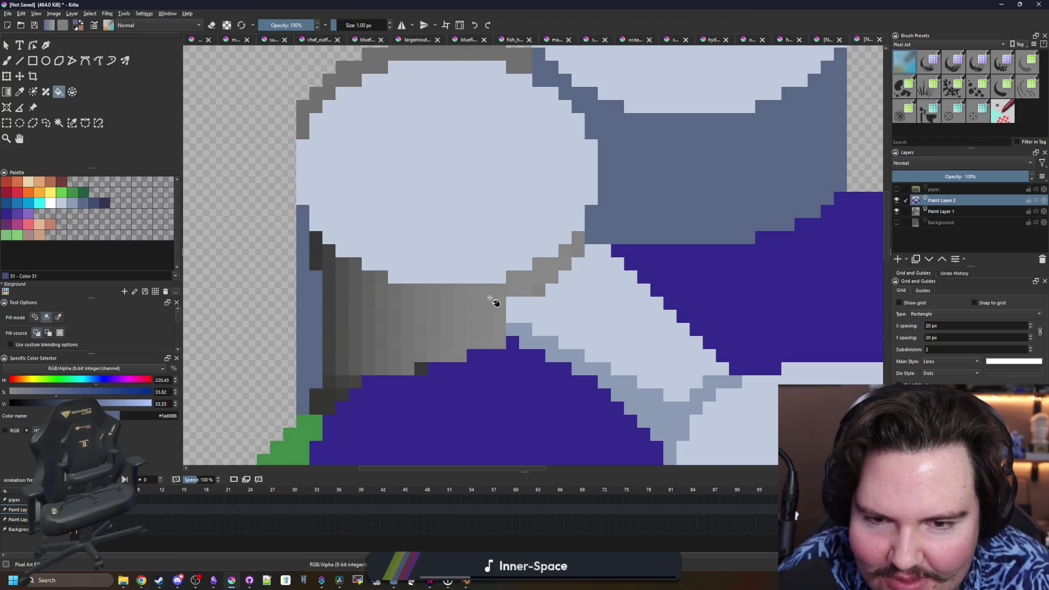
scroll(593, 240, right, 2)
click(96, 205)
key(b)
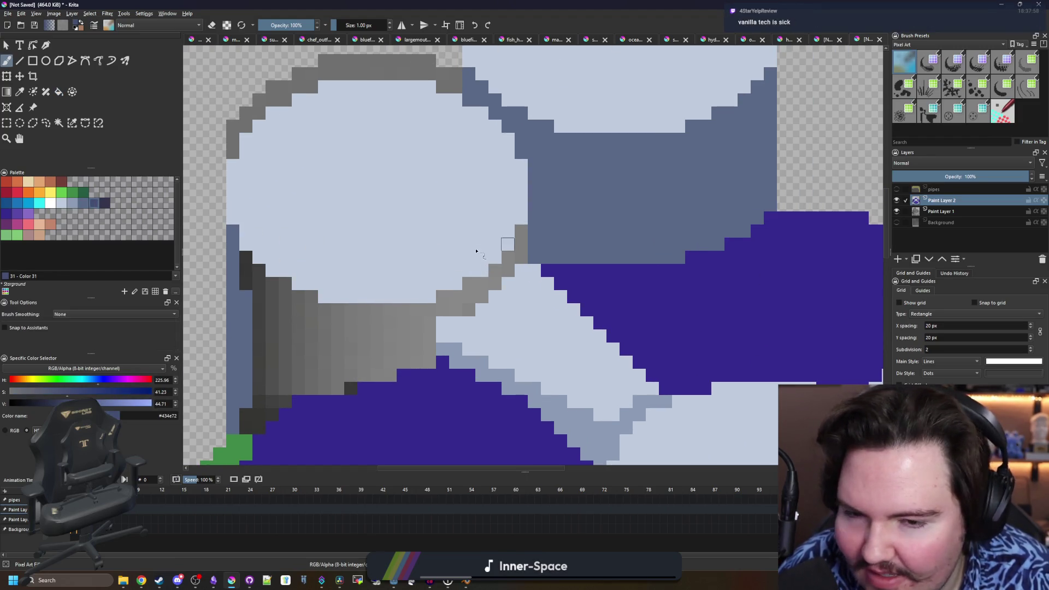
drag(519, 257, 523, 239)
- Fill the left cylinder's grey gradient side with slate blue, undoing a trial fill
ctrl+click(595, 230)
key(f)
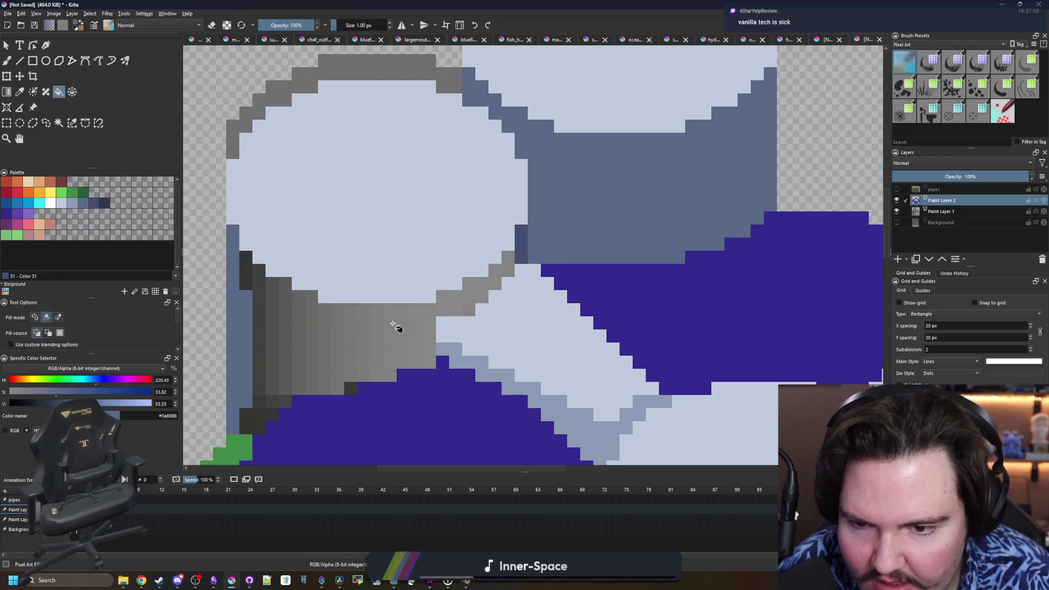
click(417, 316)
scroll(421, 316, down, 2)
key(ctrl+z)
click(351, 334)
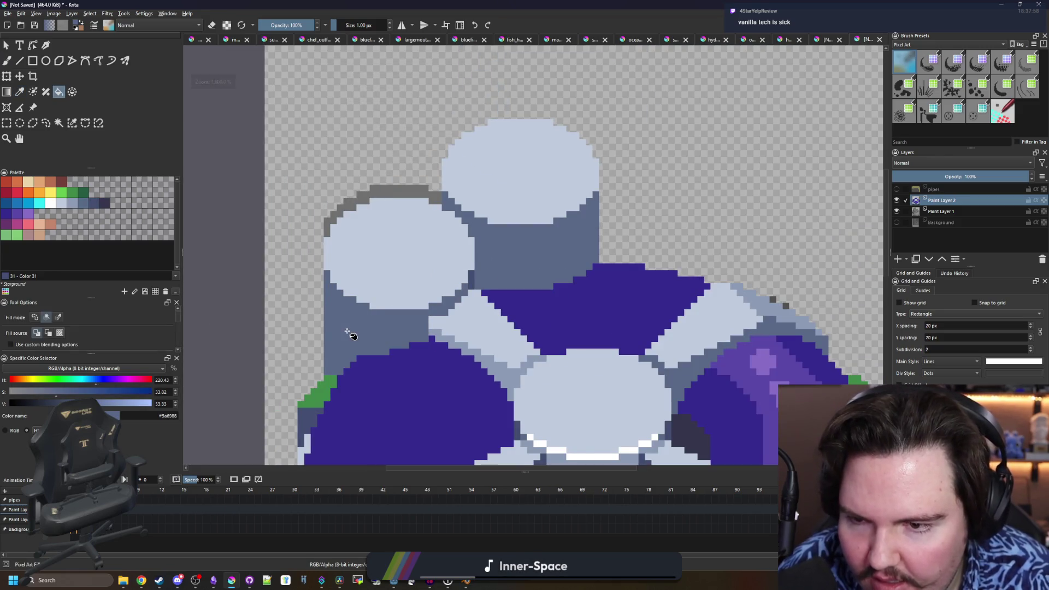
scroll(453, 267, down, 1)
- Hide Paint Layer 1 and look over the result
click(896, 212)
scroll(555, 298, down, 1)
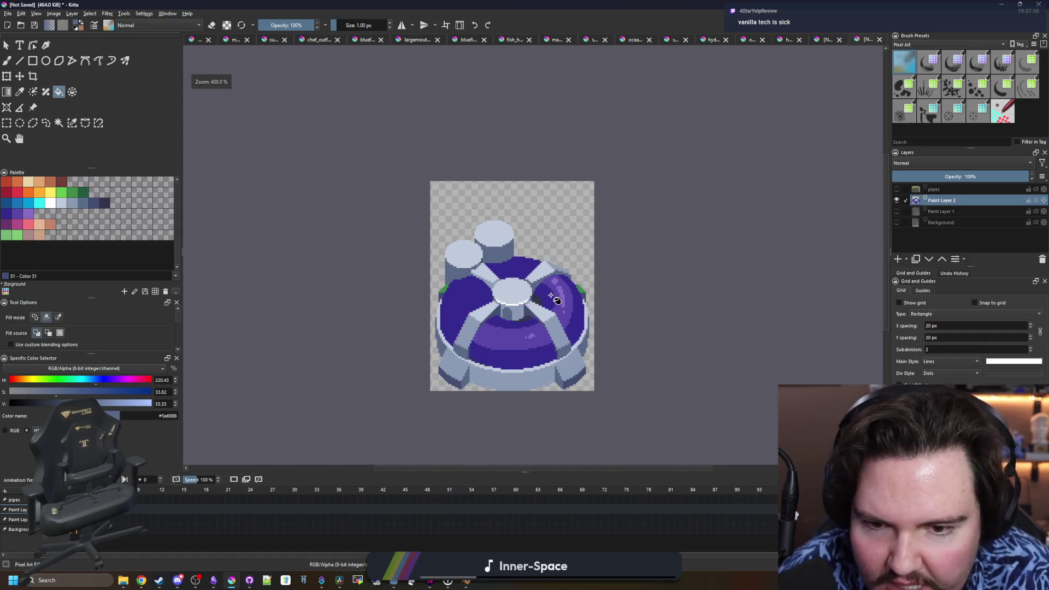
drag(515, 356, 469, 321)
scroll(491, 335, up, 1)
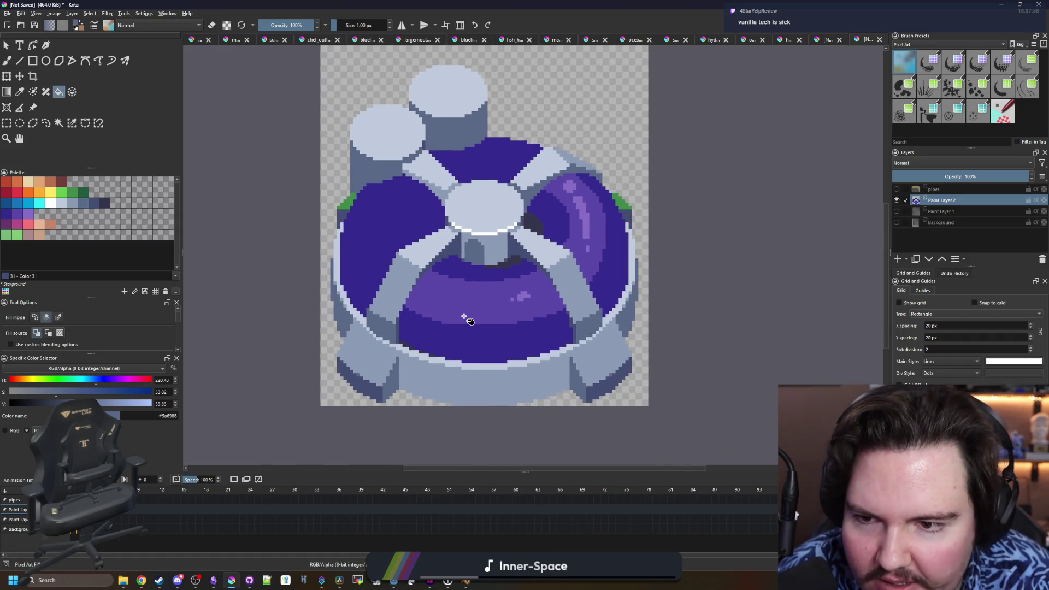
scroll(360, 188, up, 3)
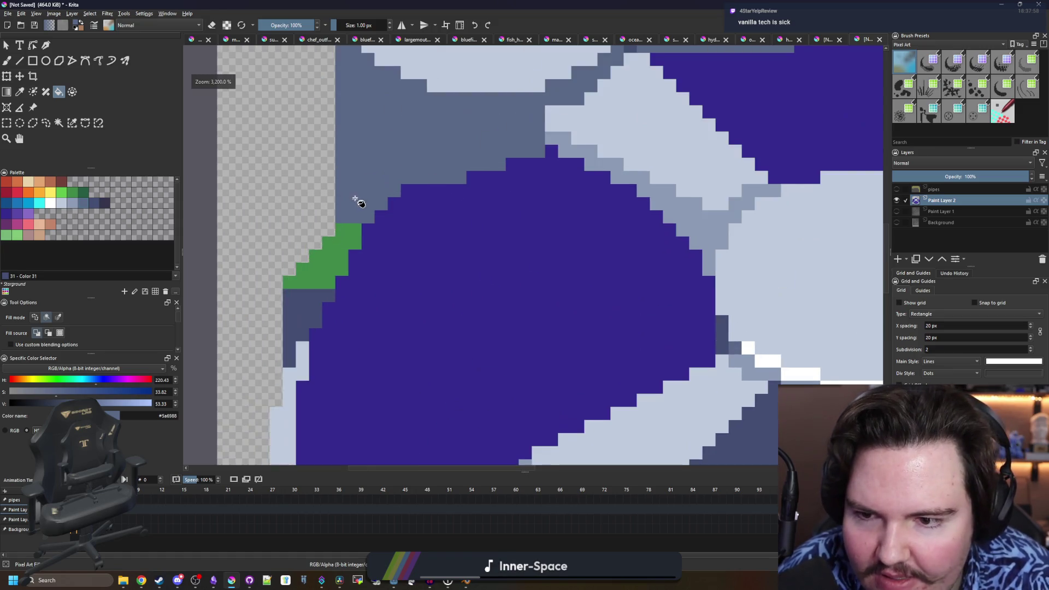
scroll(357, 202, down, 3)
scroll(364, 210, up, 1)
scroll(391, 216, down, 5)
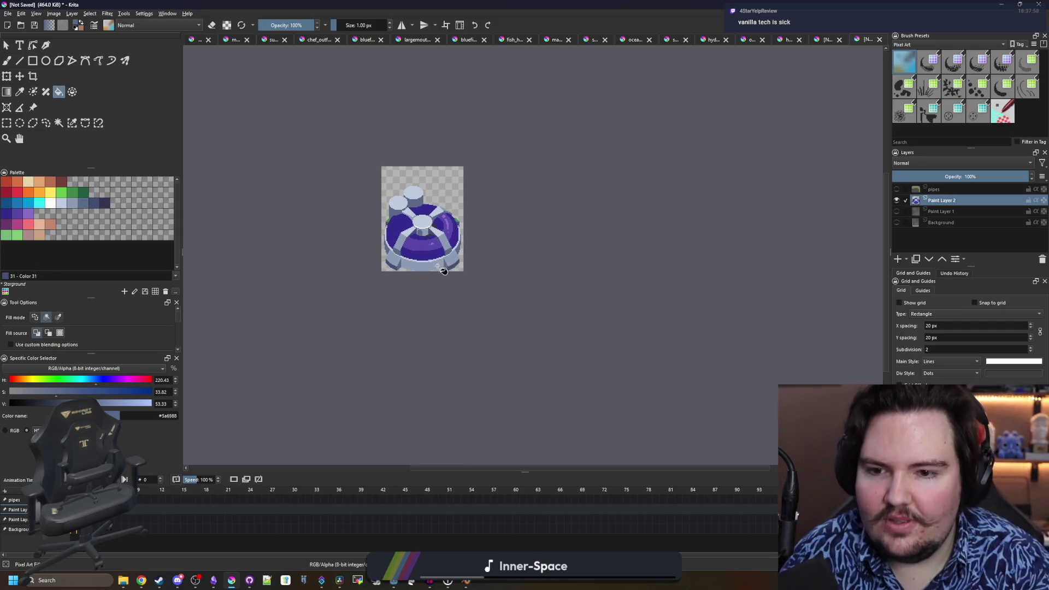
scroll(443, 267, up, 4)
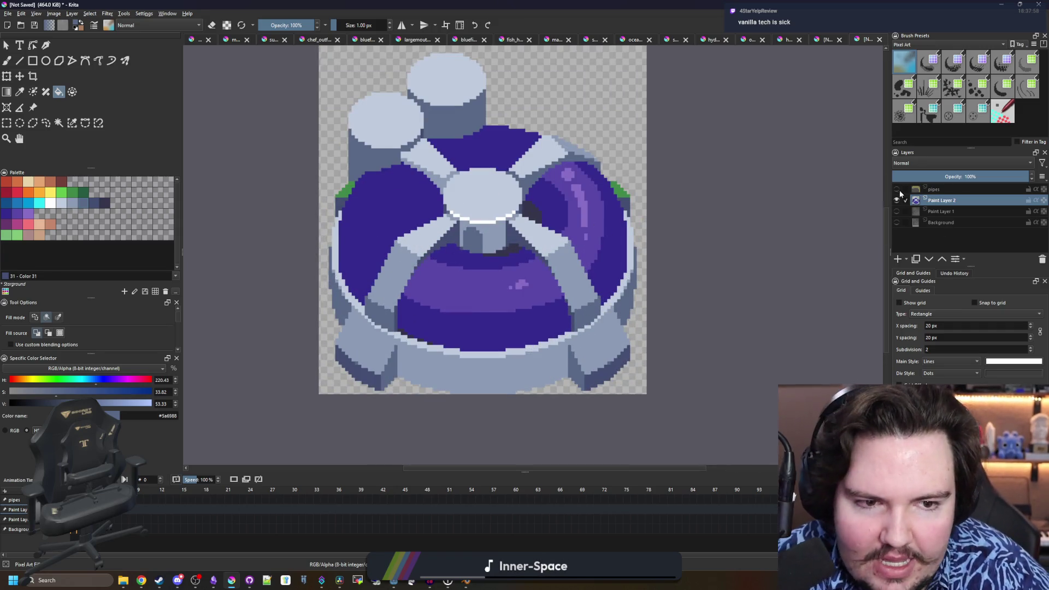
- Briefly show the pipes layer to check the yellow pipe, then hide it again
click(897, 189)
scroll(426, 272, down, 2)
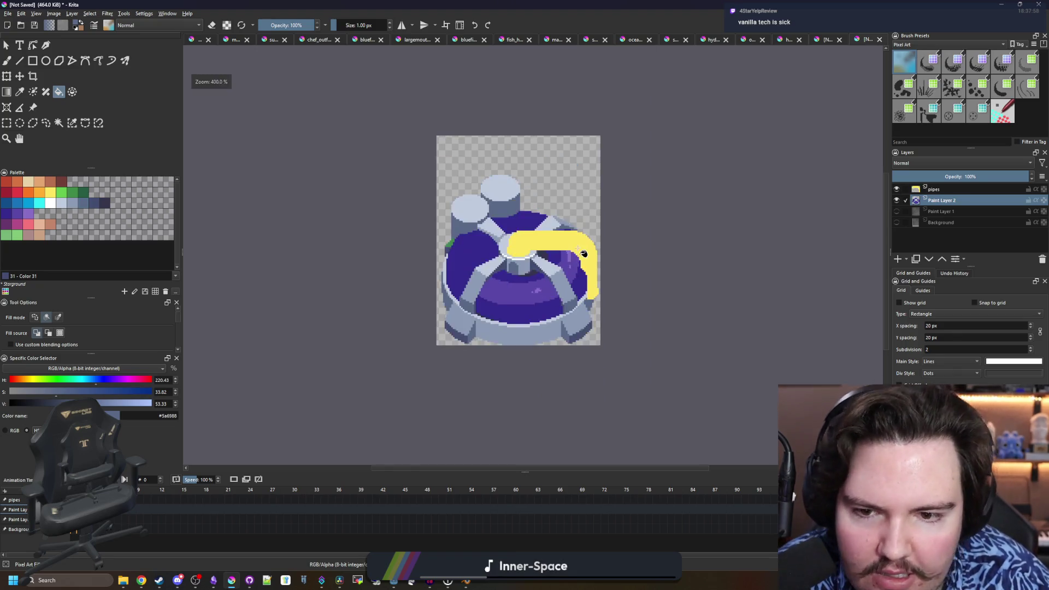
scroll(426, 272, up, 6)
key(p)
scroll(421, 268, down, 5)
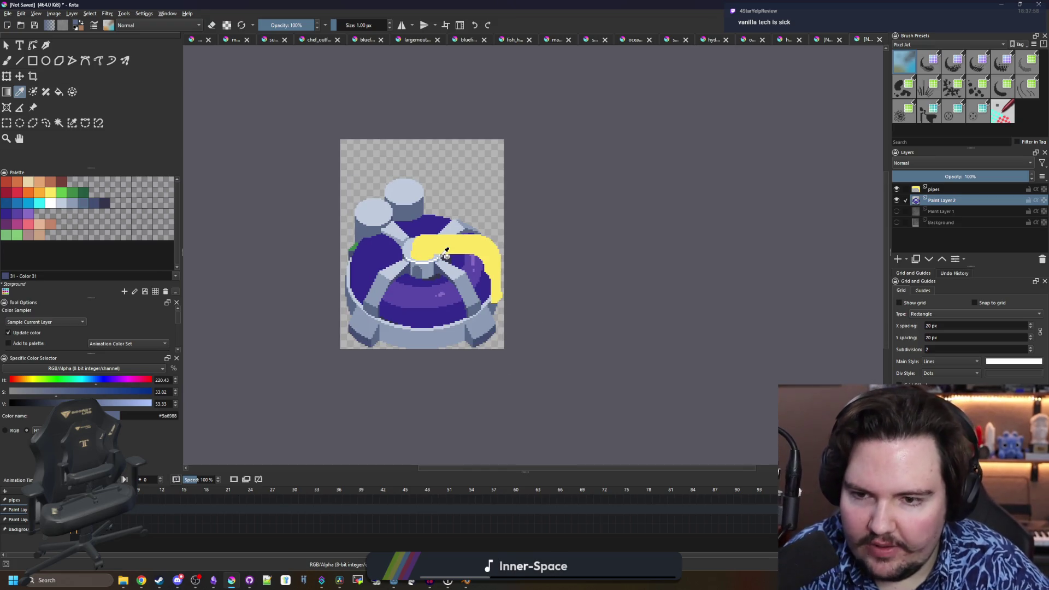
scroll(414, 237, up, 5)
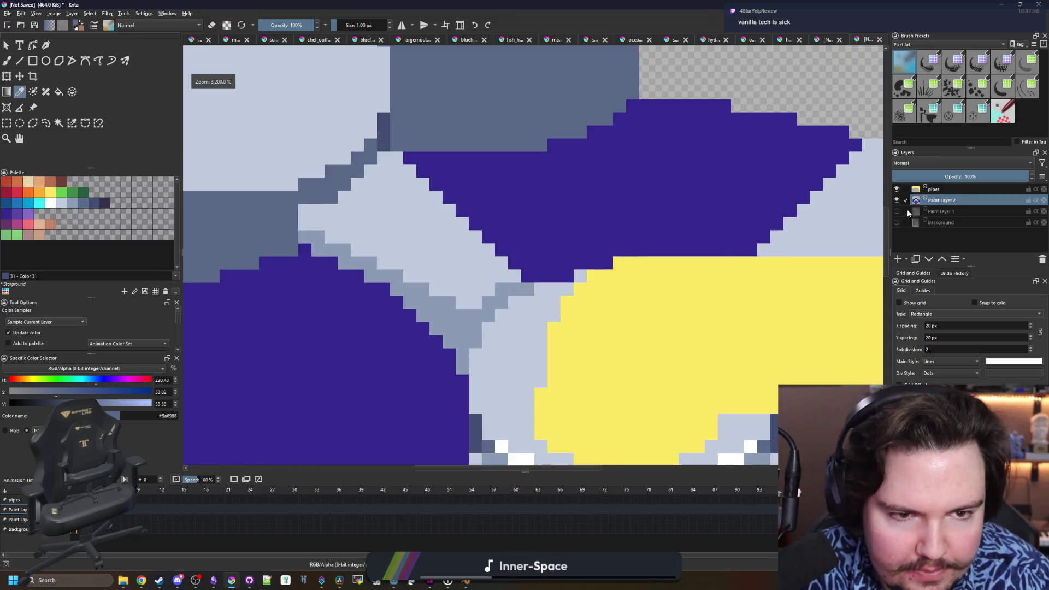
click(896, 189)
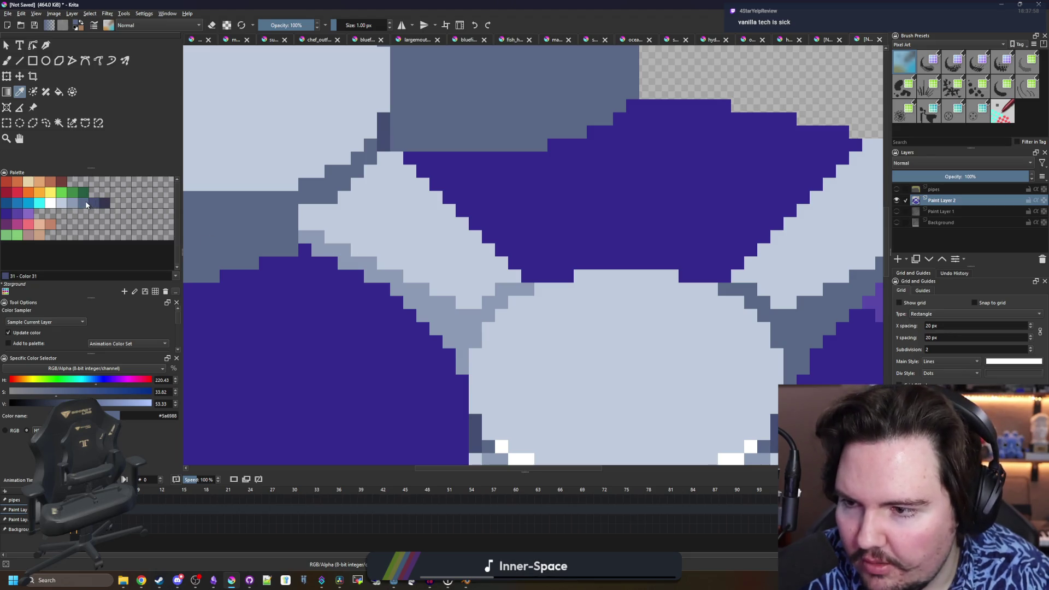
scroll(332, 207, up, 2)
- Zoom around the canvas to inspect the reactor sprite
key(b)
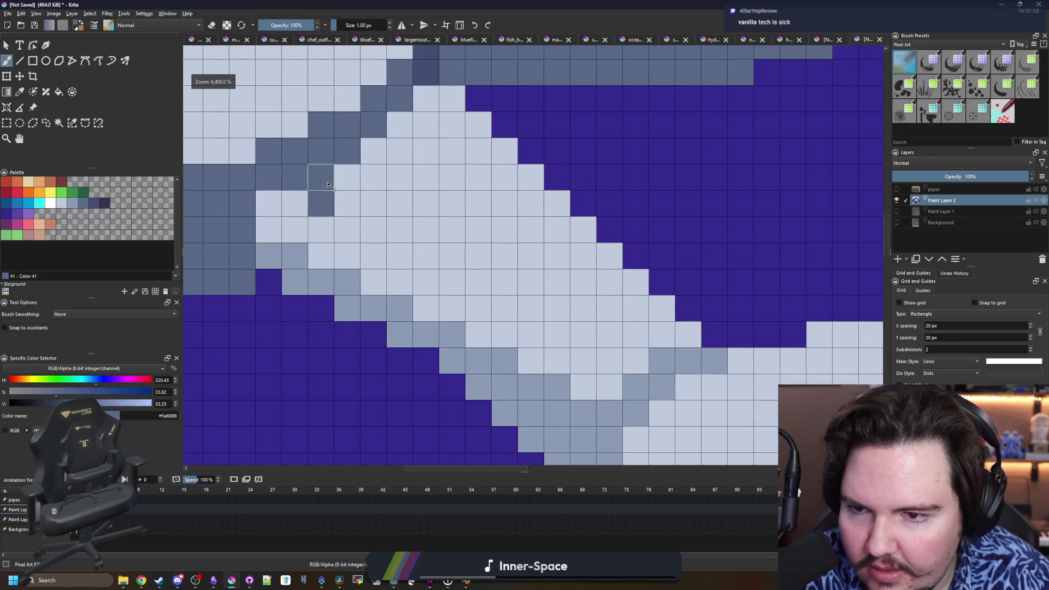
scroll(321, 174, down, 10)
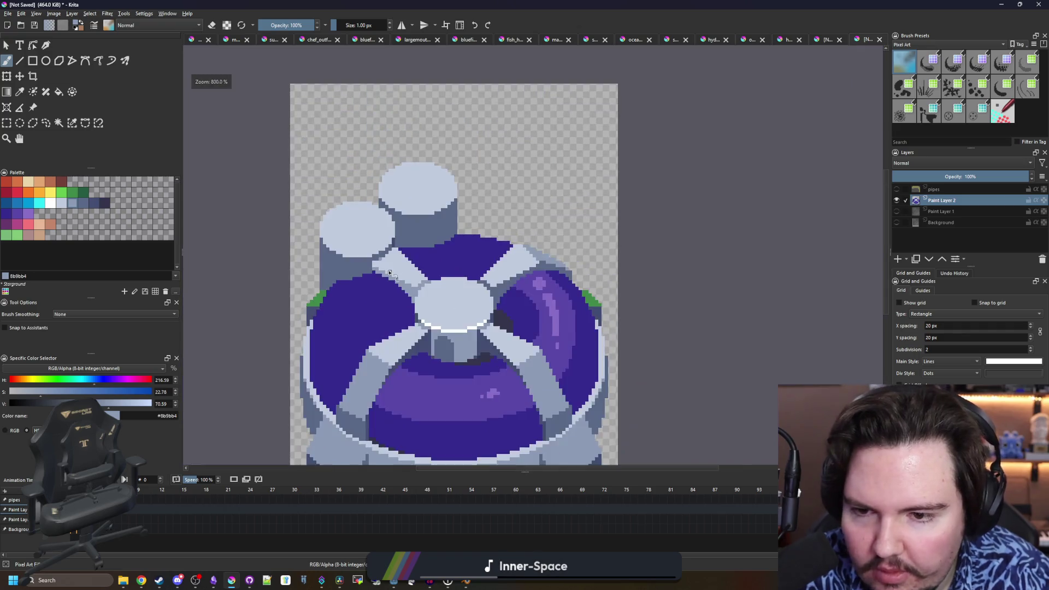
scroll(423, 302, up, 3)
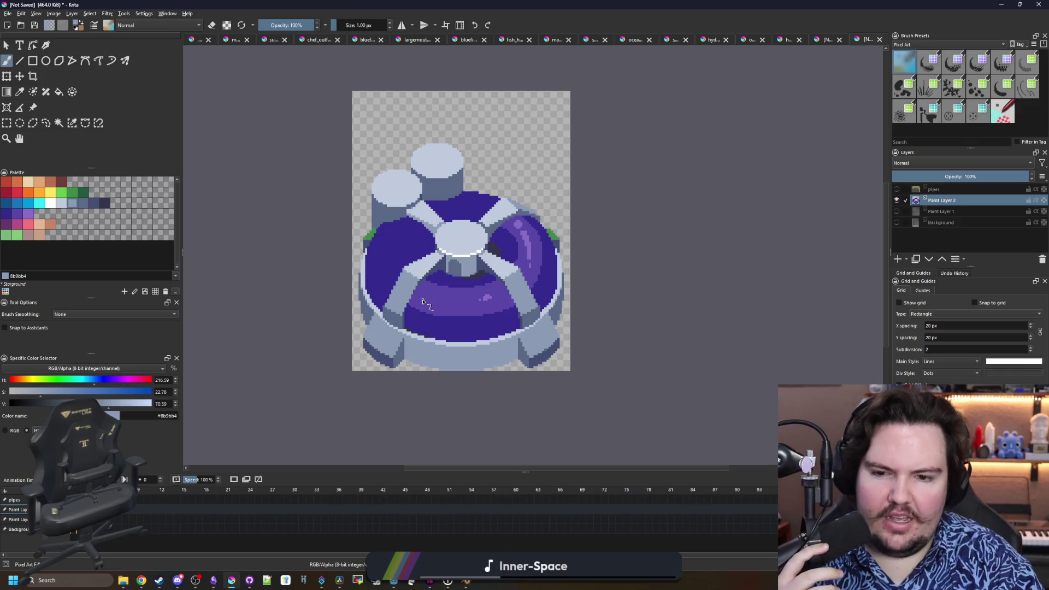
scroll(457, 333, up, 1)
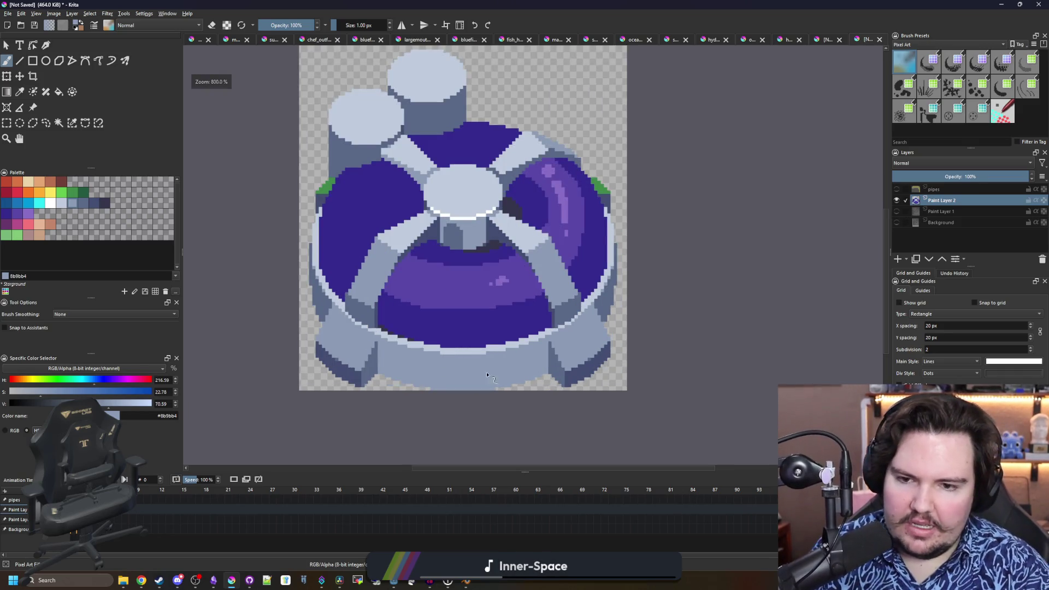
scroll(431, 356, up, 2)
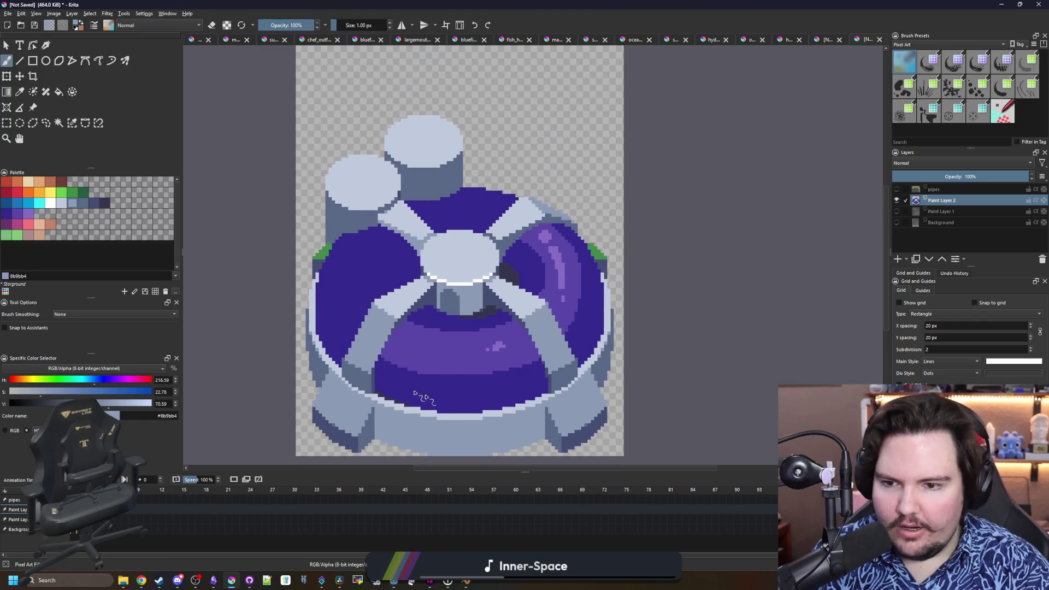
scroll(429, 328, down, 2)
scroll(421, 303, up, 1)
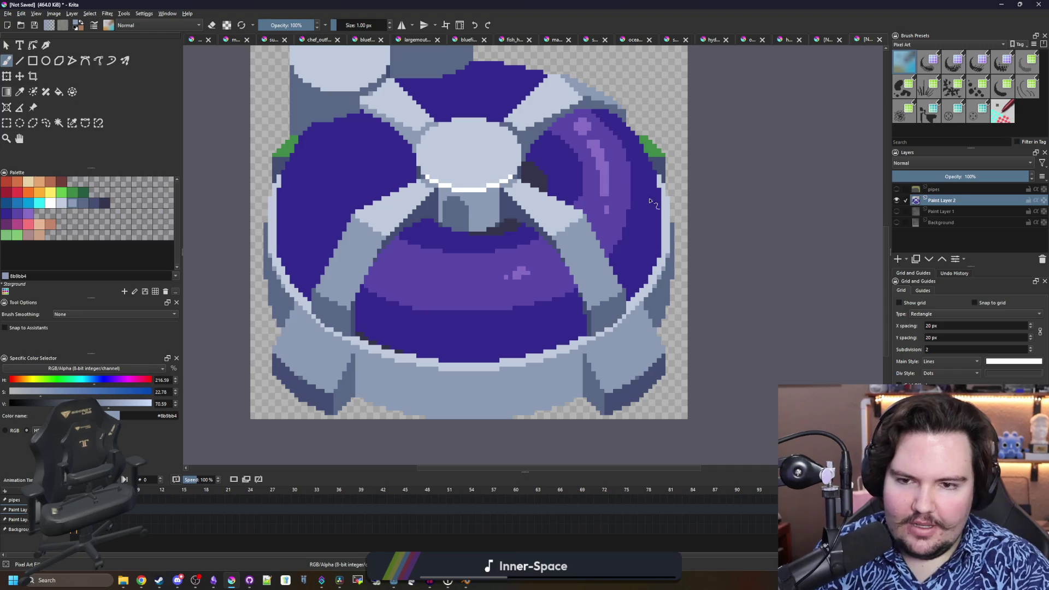
scroll(458, 212, up, 1)
scroll(459, 213, up, 2)
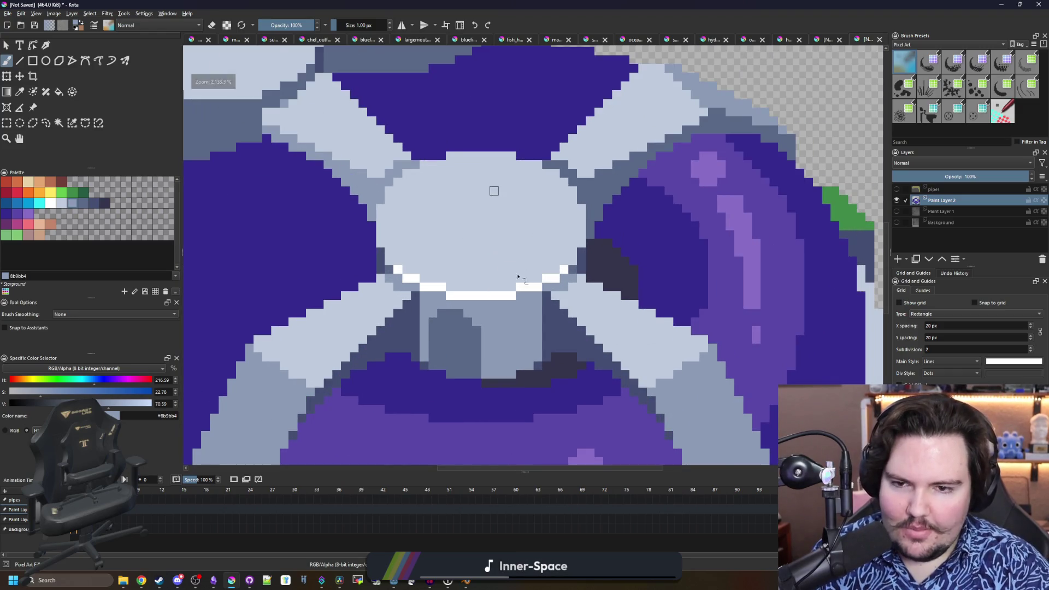
- Fit the whole image in view and show the pipes layer so the yellow pipe arches over the dome
key(2)
click(896, 189)
scroll(597, 241, down, 5)
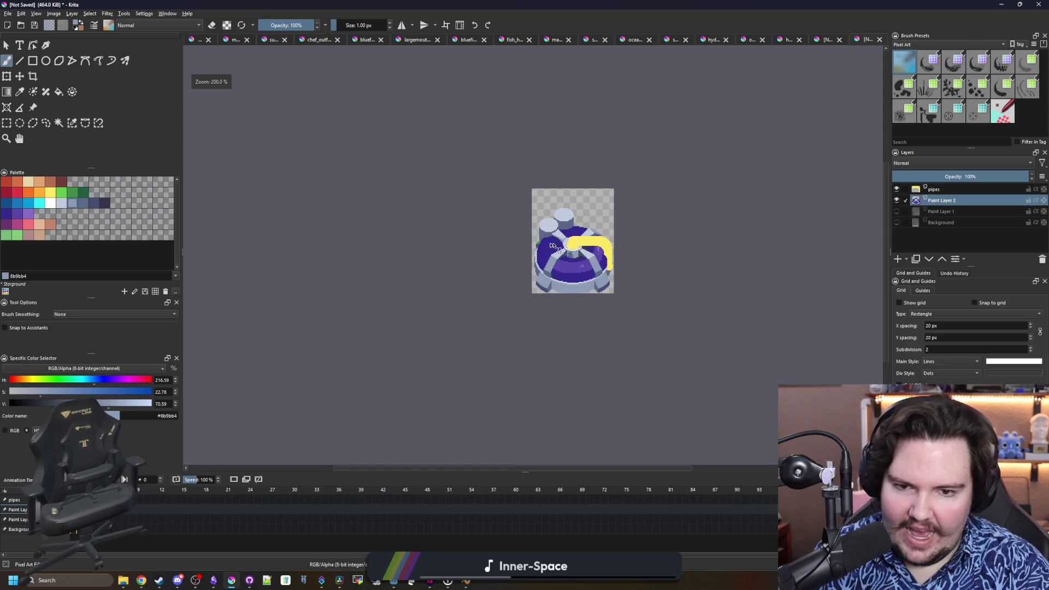
scroll(525, 283, up, 6)
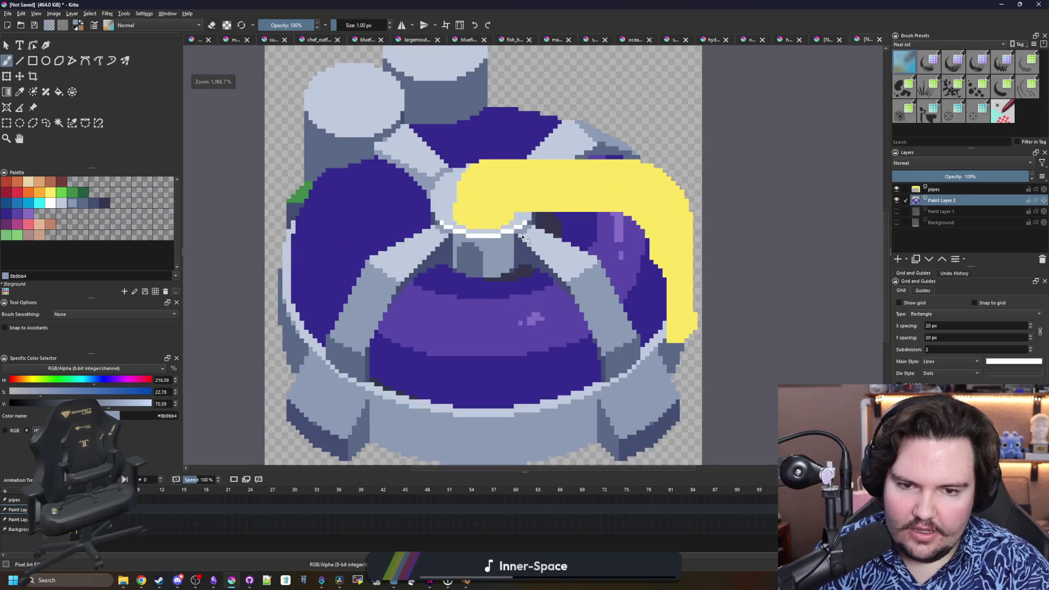
scroll(509, 273, down, 3)
scroll(490, 320, up, 1)
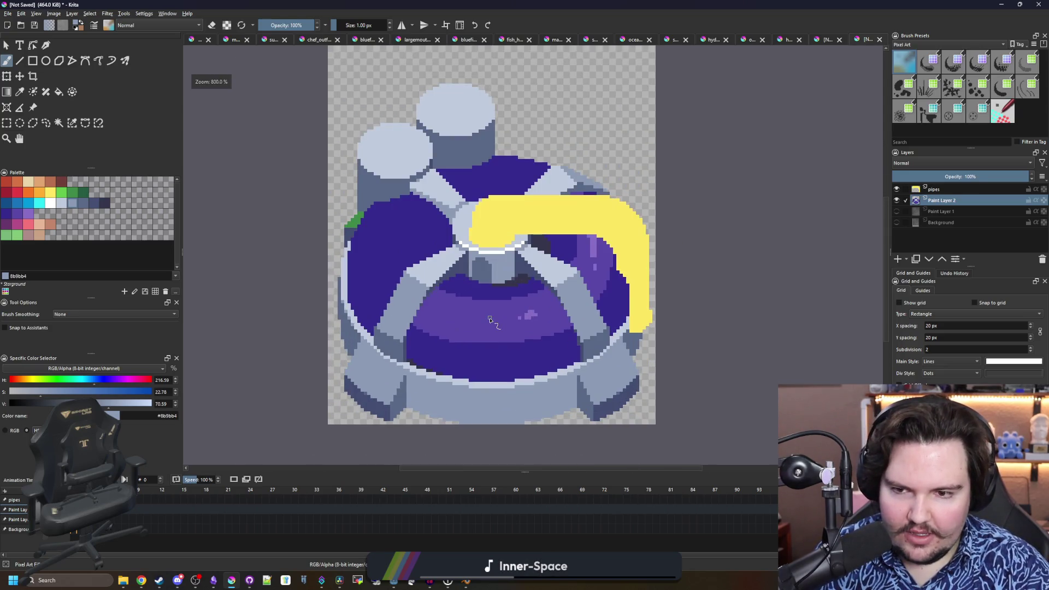
scroll(490, 320, down, 1)
scroll(490, 320, up, 1)
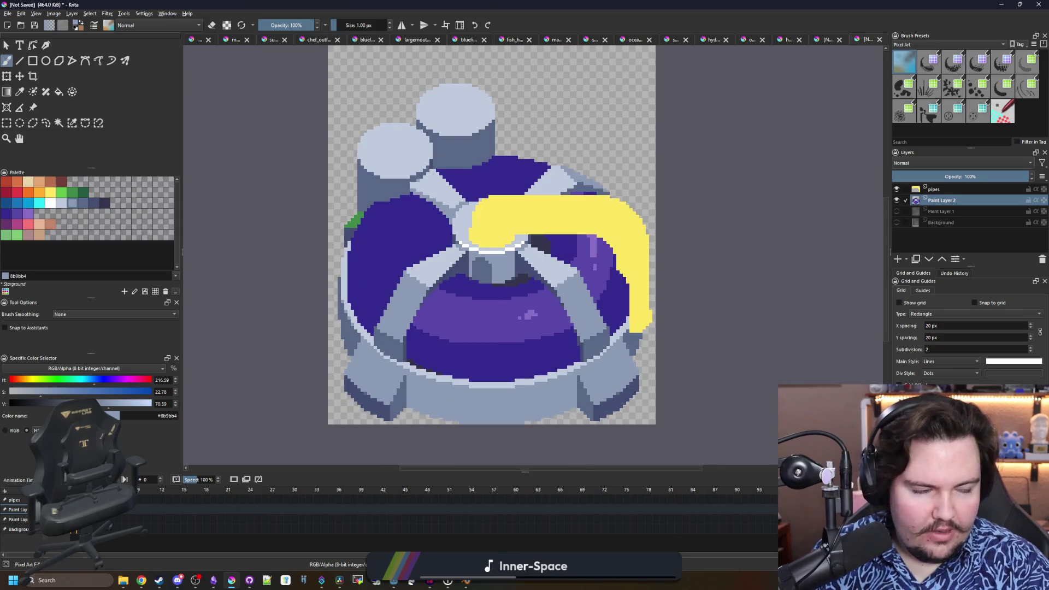
key(alt+Tab)
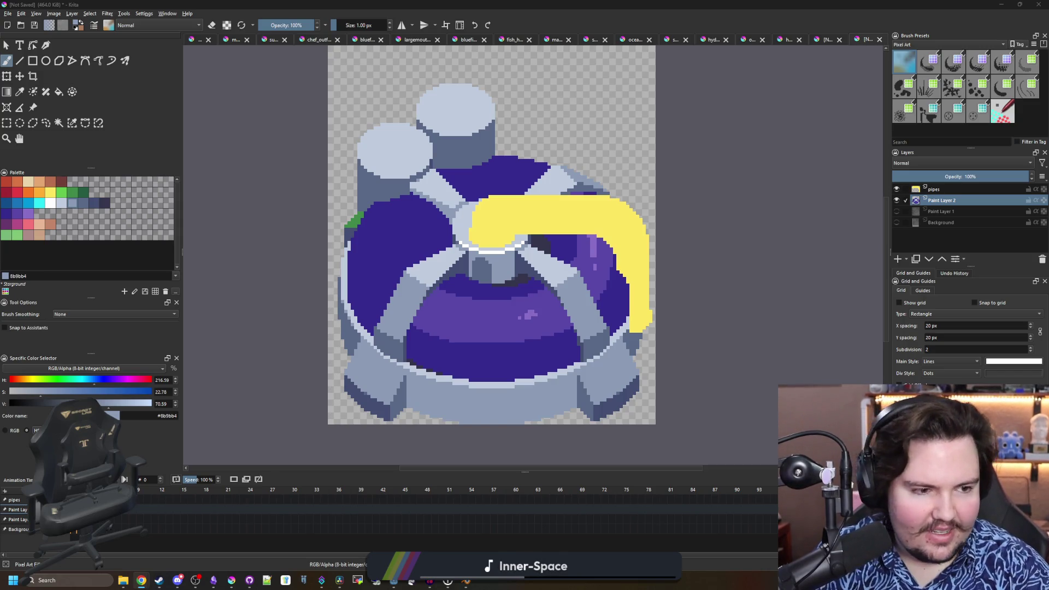
key(alt+Tab)
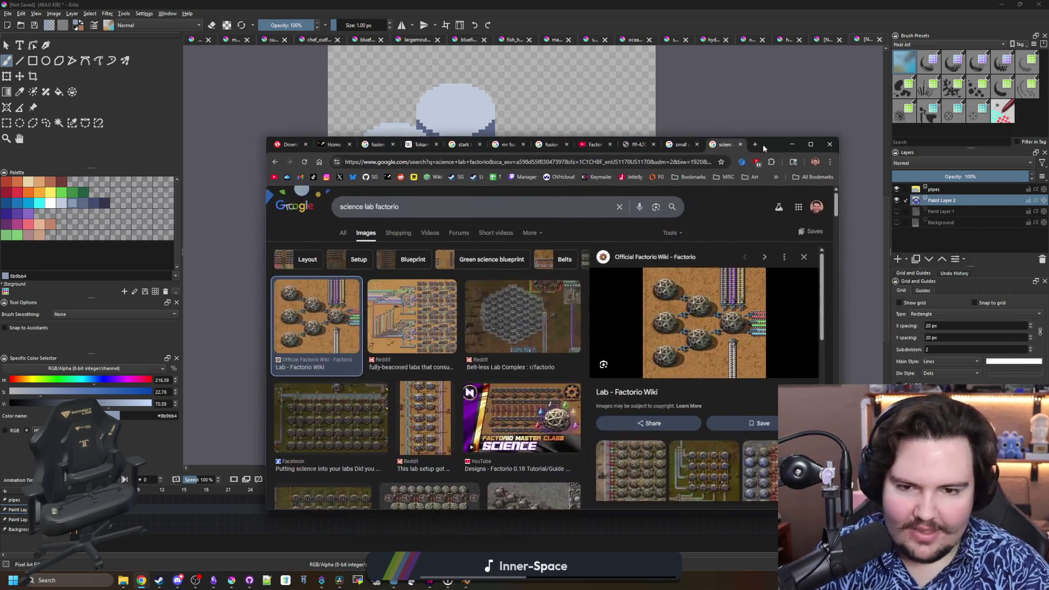
scroll(349, 316, down, 1)
scroll(351, 318, down, 3)
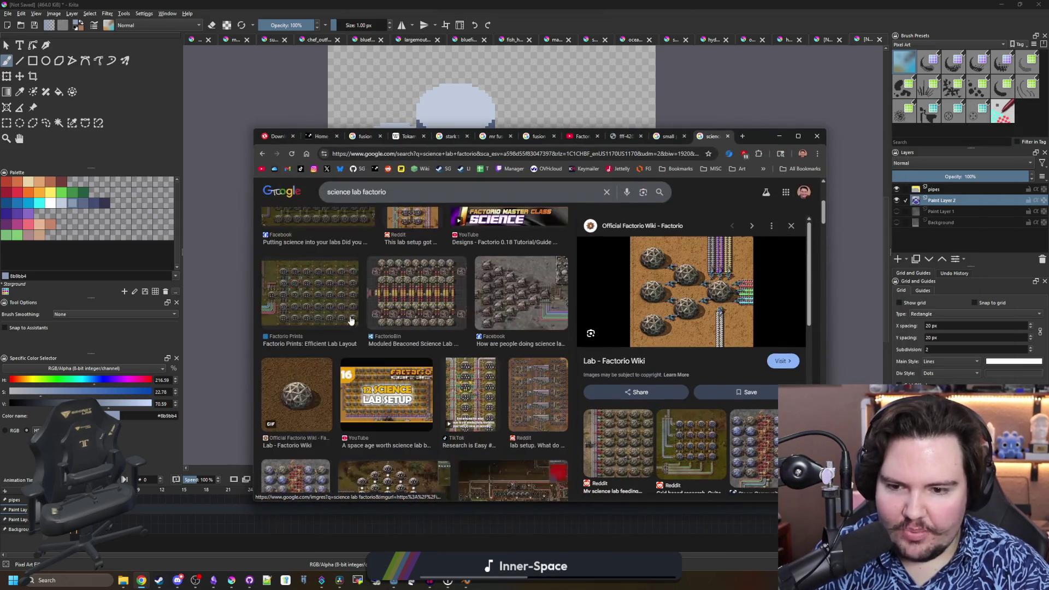
click(295, 379)
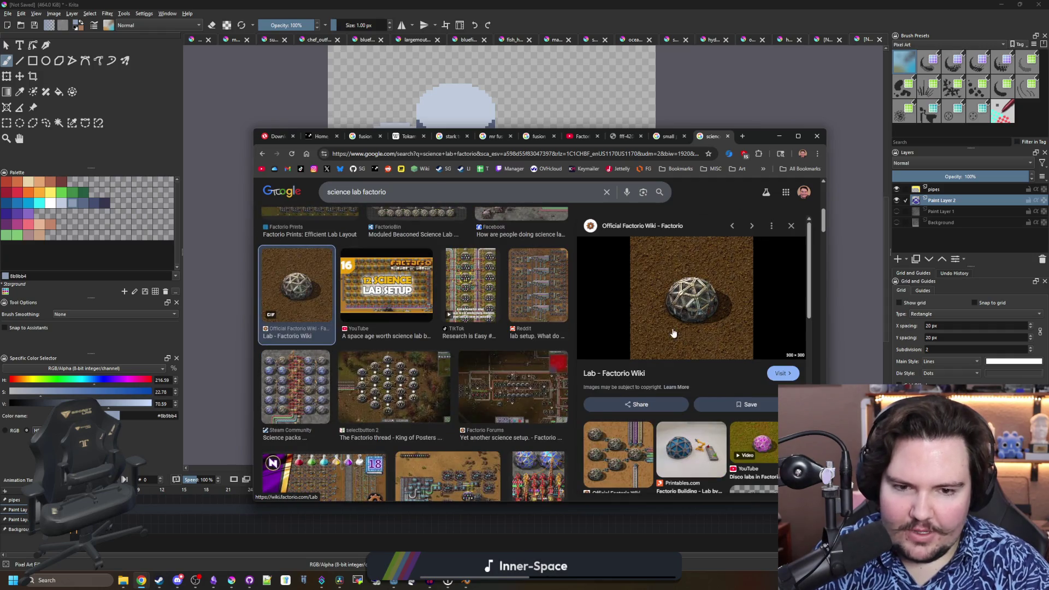
key(alt+Tab)
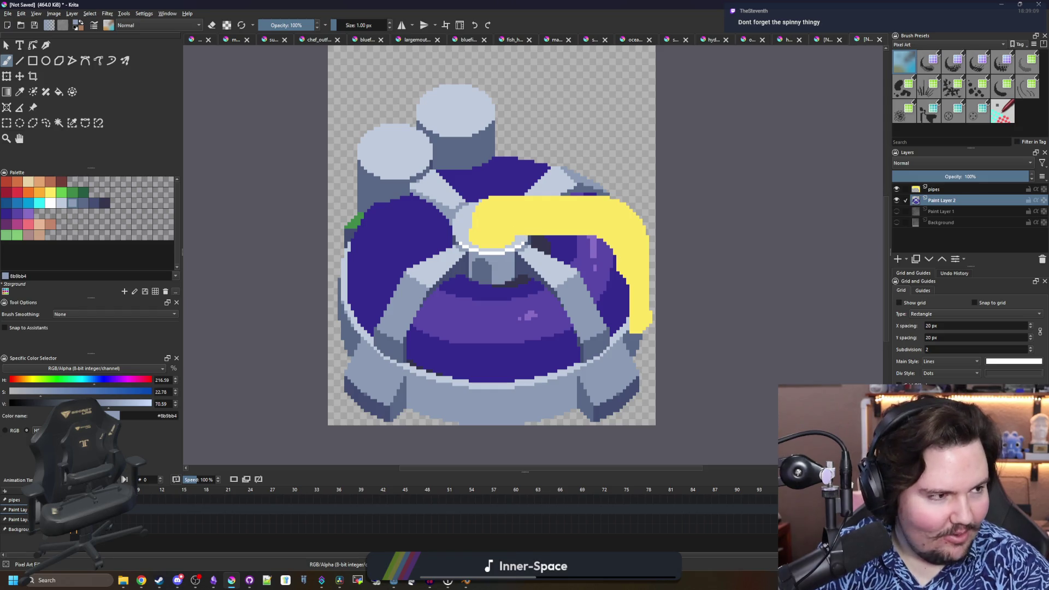
key(alt+Tab)
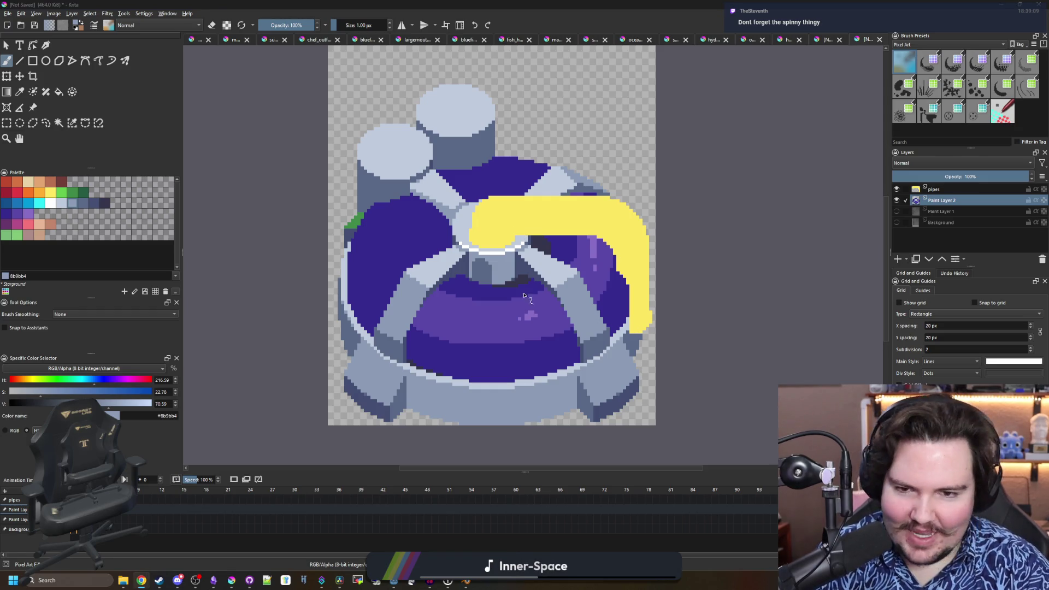
key(alt+Tab)
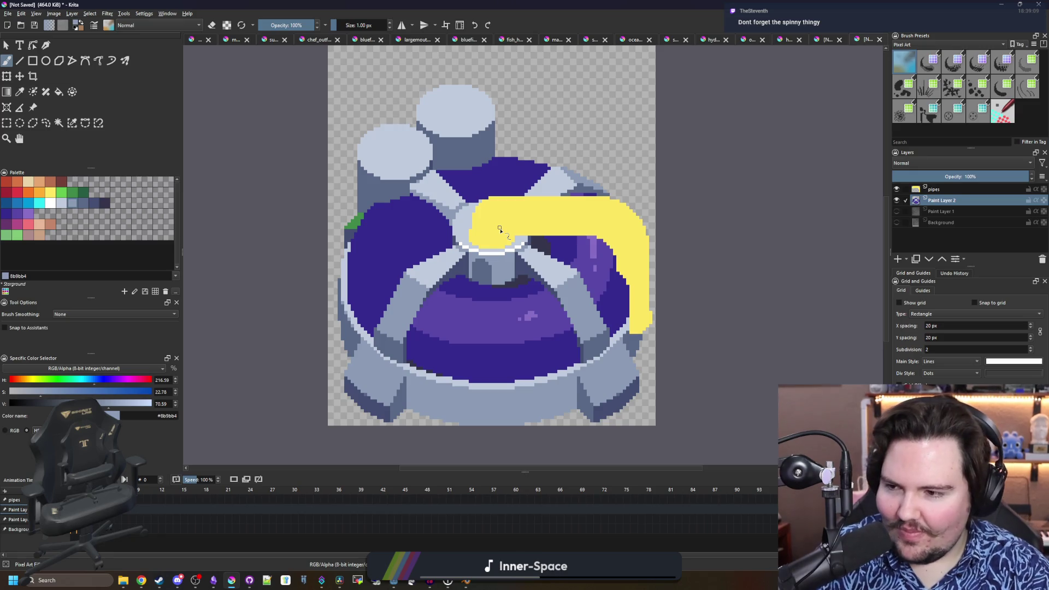
scroll(500, 229, up, 1)
scroll(496, 241, down, 1)
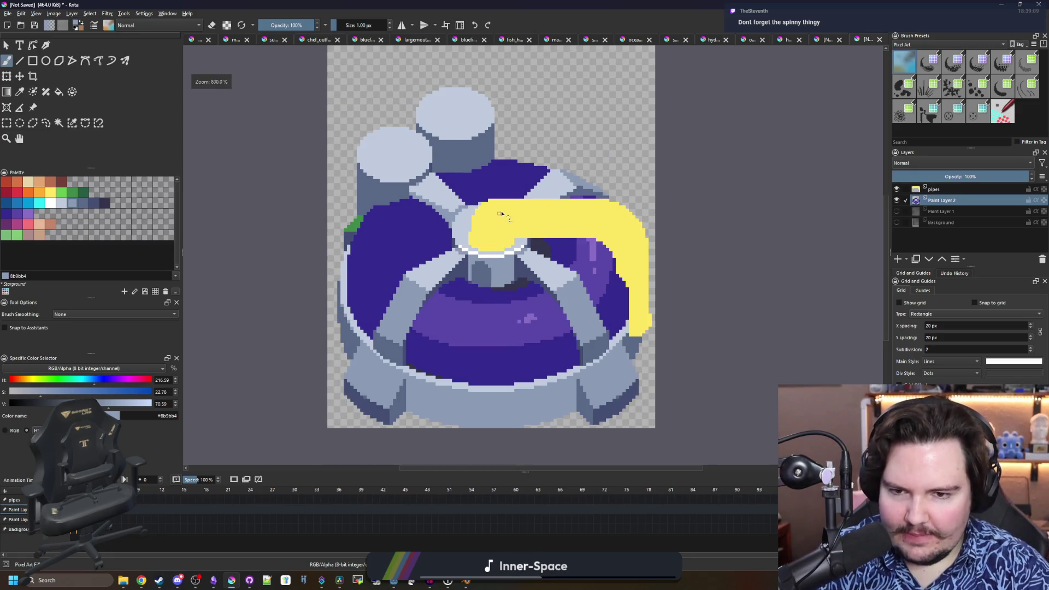
scroll(502, 215, up, 2)
scroll(480, 257, down, 2)
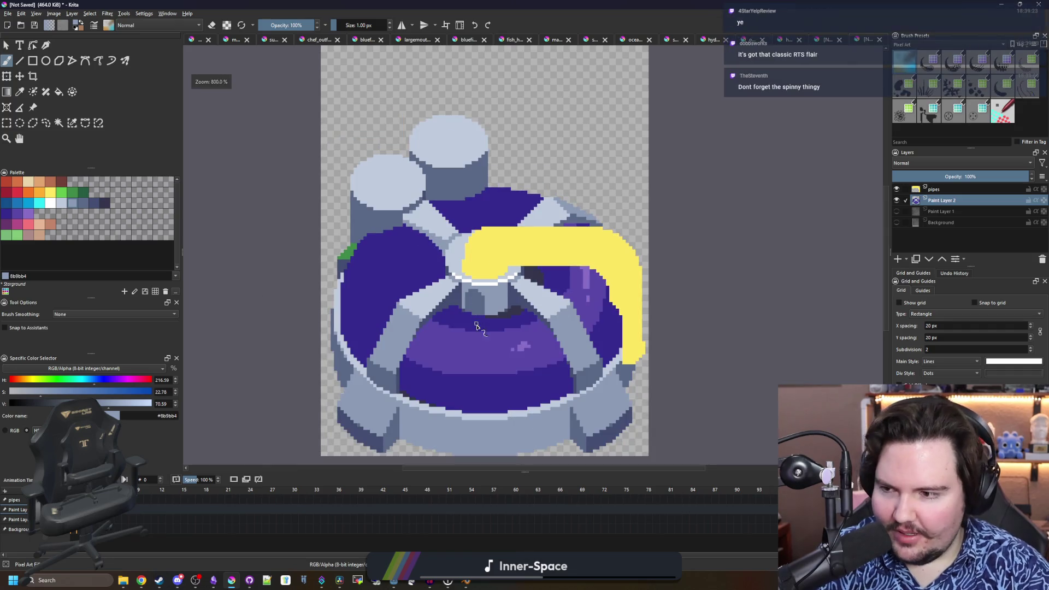
scroll(479, 335, up, 1)
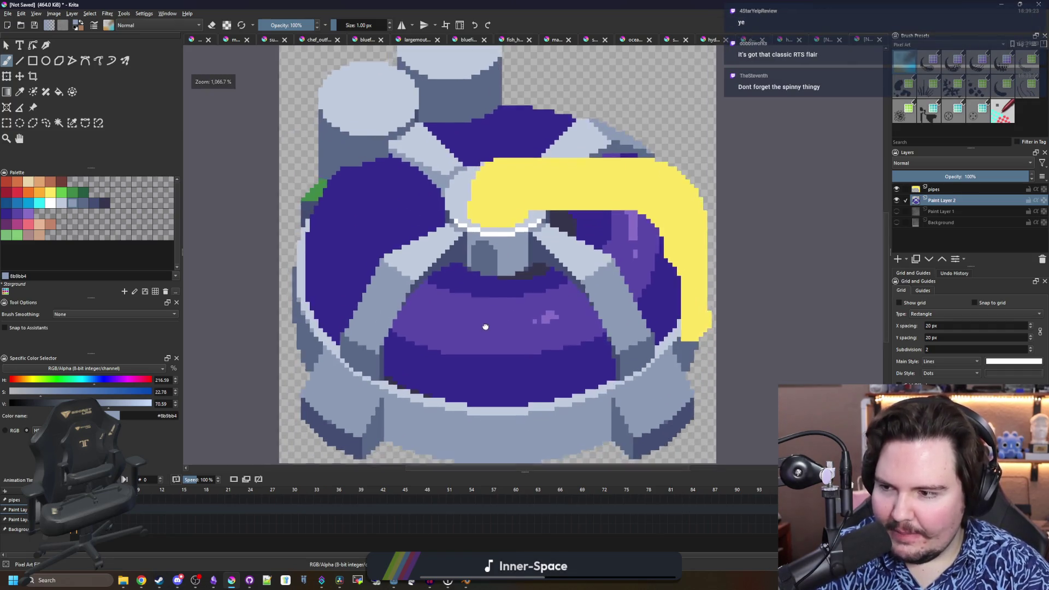
scroll(484, 328, down, 1)
key(alt+Tab)
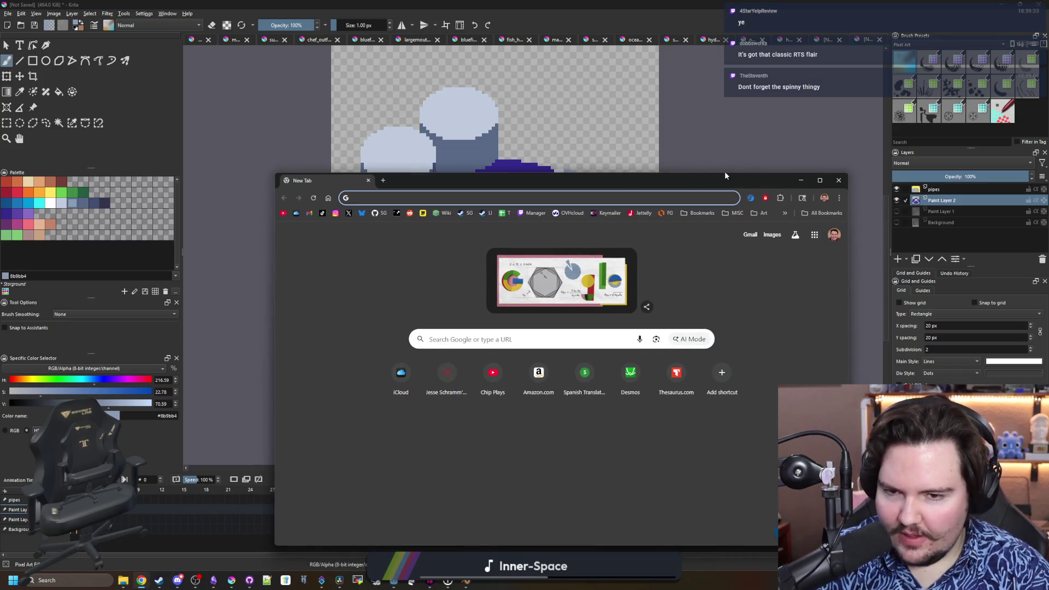
- Search Google for 'fusion reactor in operation' and browse the image results for reference
text(fus)
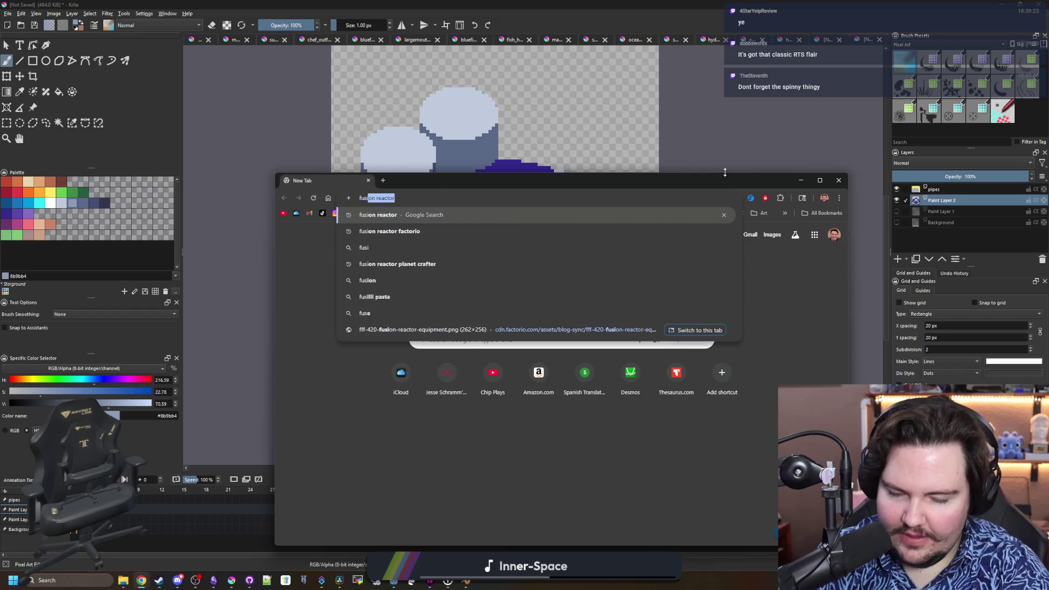
text(ion reactor in operation)
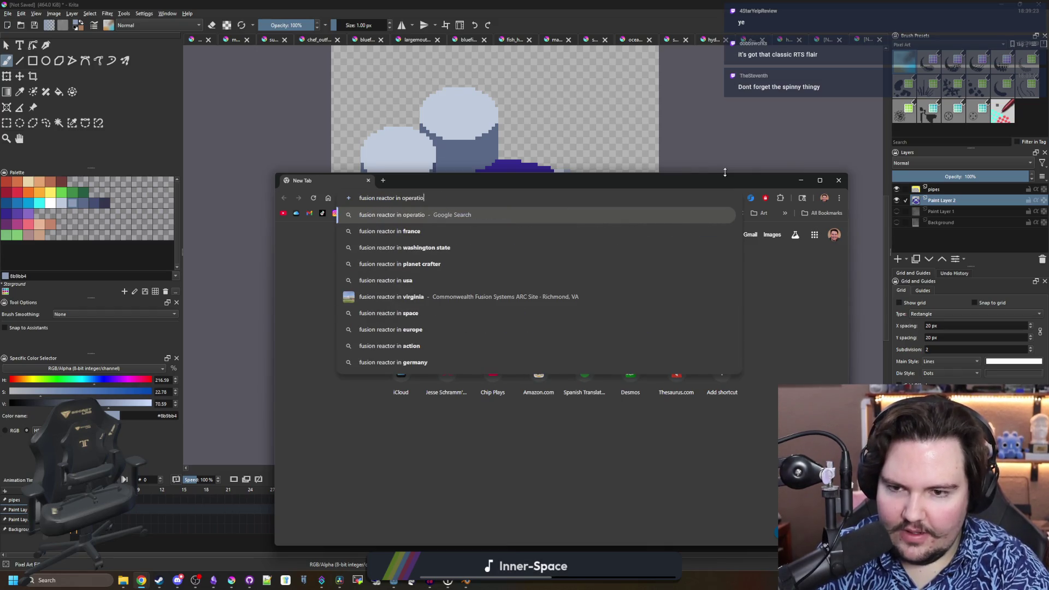
key(Return)
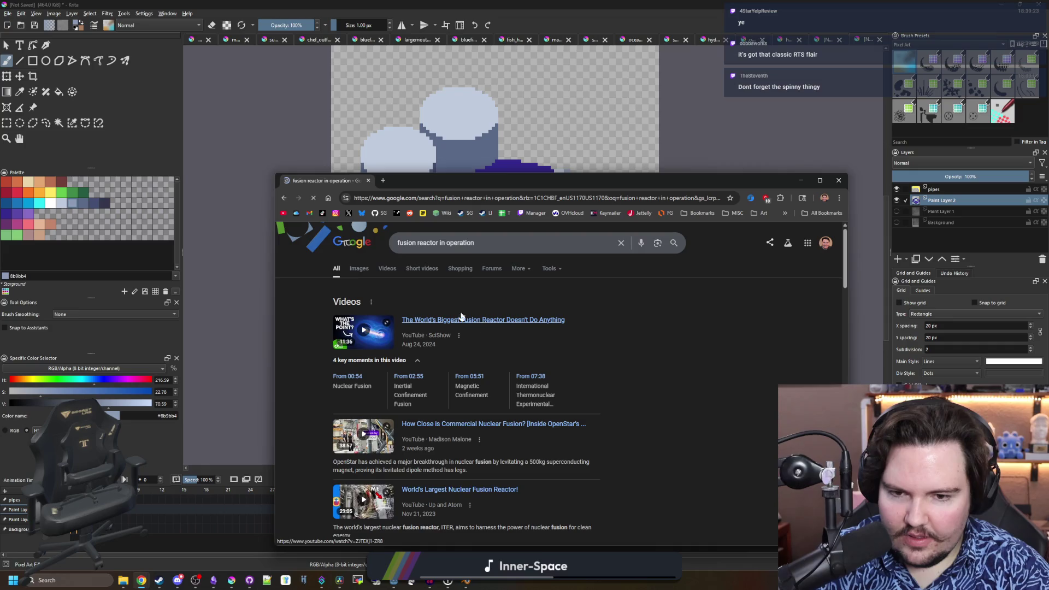
click(371, 272)
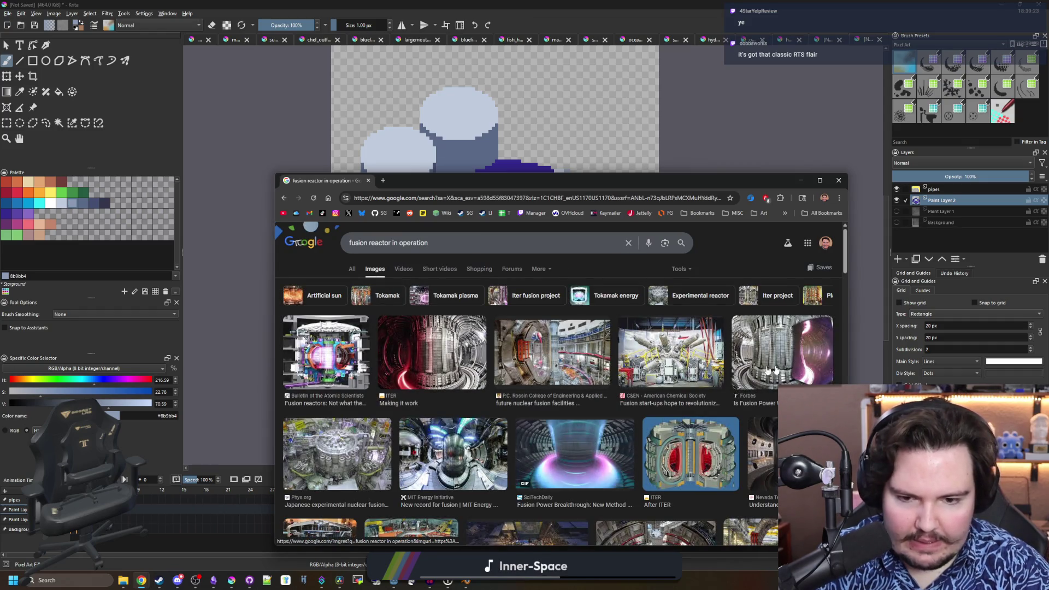
scroll(655, 372, down, 3)
scroll(533, 380, down, 3)
scroll(533, 379, down, 5)
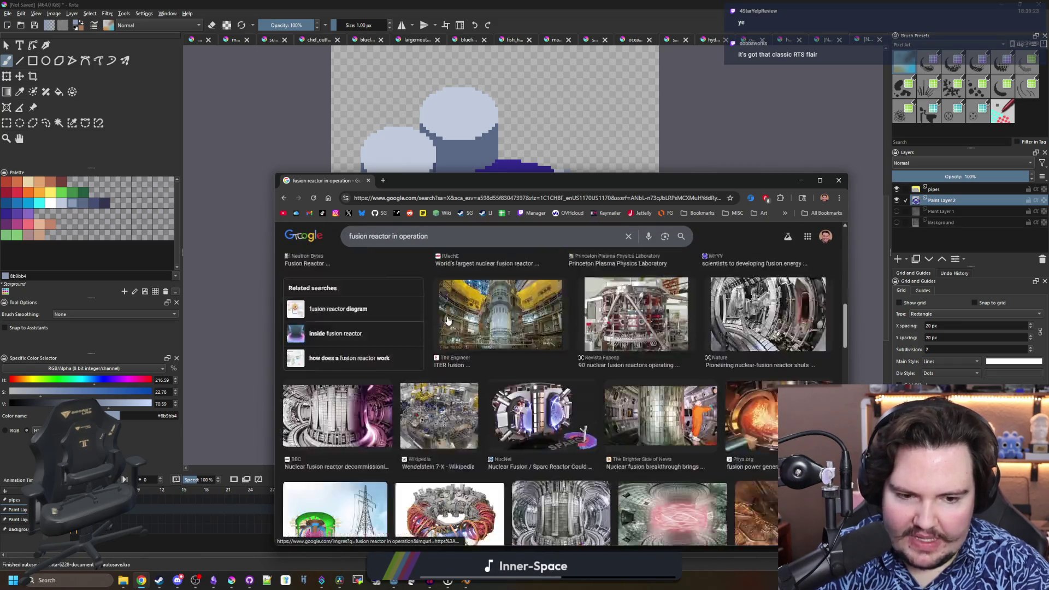
scroll(427, 368, down, 4)
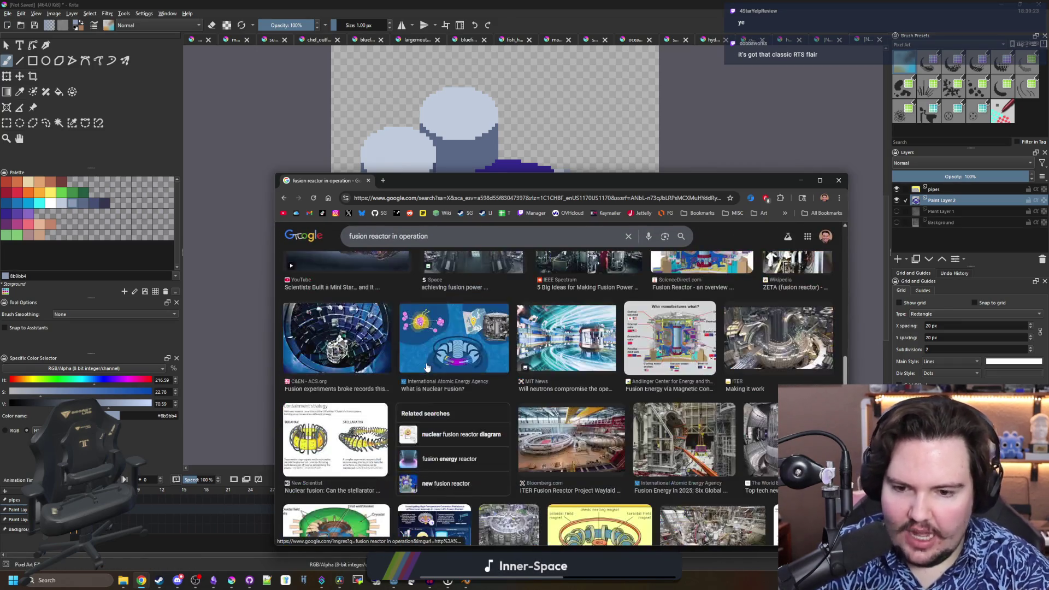
scroll(498, 267, down, 3)
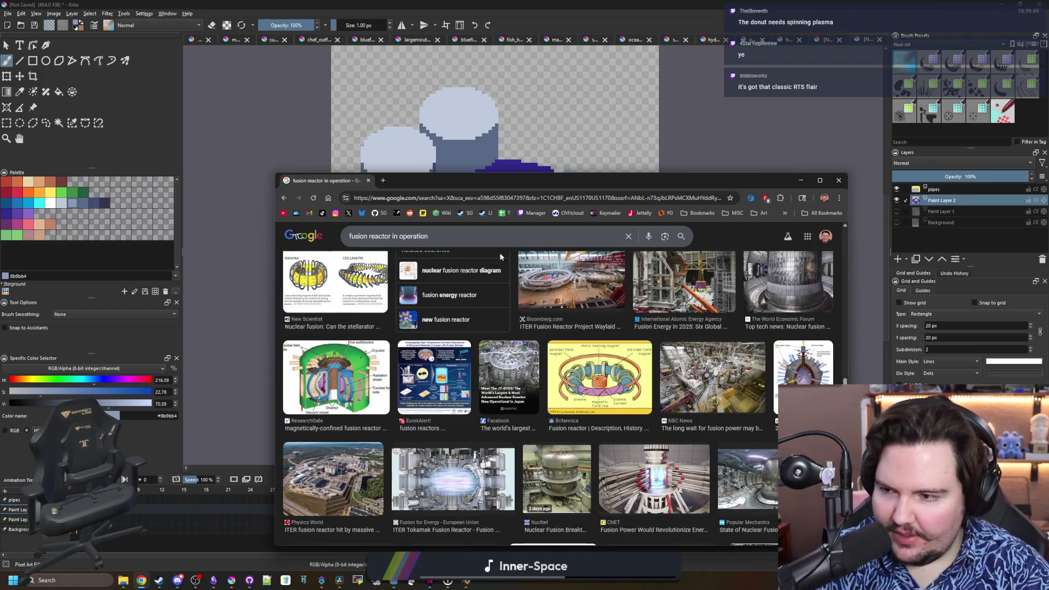
- Back in Krita, pick white from the Palette and sketch an outline on the purple dome
key(alt+Tab)
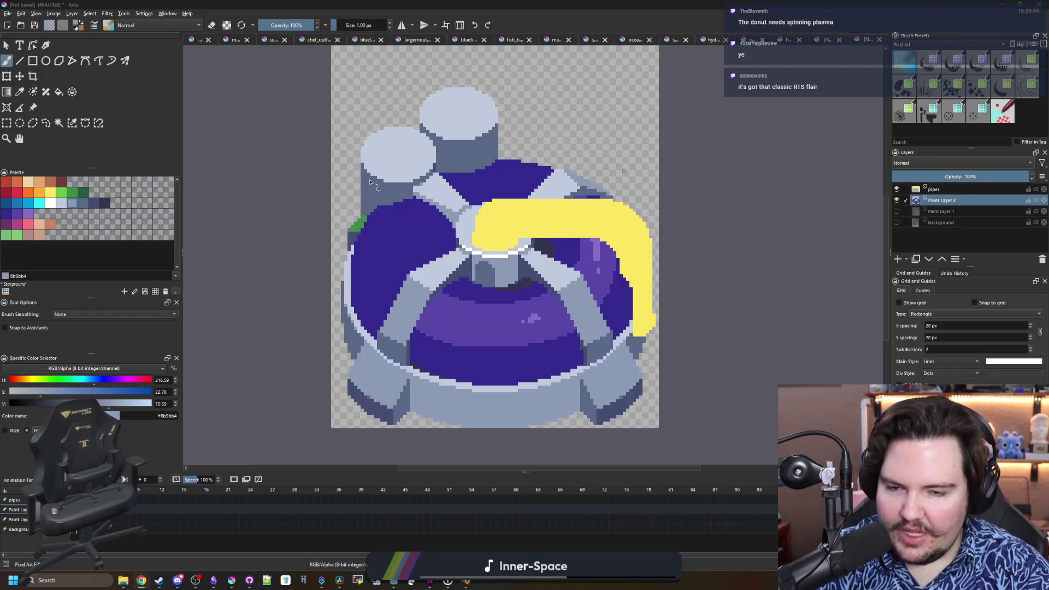
scroll(509, 327, up, 2)
scroll(509, 326, down, 2)
scroll(509, 327, up, 2)
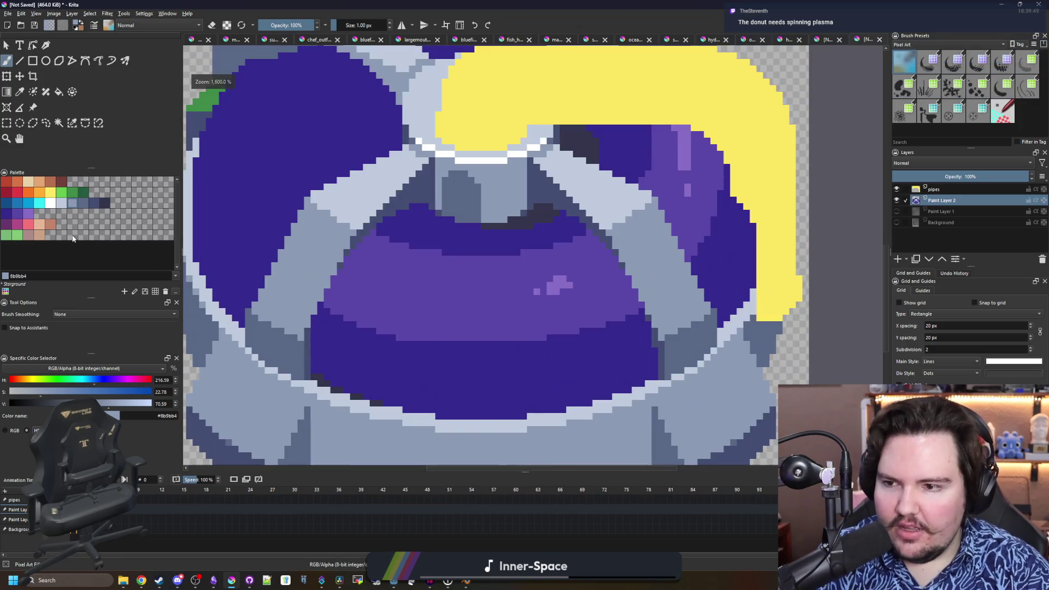
click(49, 208)
mouse_move(376, 271)
mouse_down()
mouse_move(418, 287)
mouse_move(589, 274)
mouse_move(458, 363)
mouse_move(378, 274)
mouse_move(335, 147)
mouse_move(297, 159)
mouse_move(281, 256)
mouse_move(321, 299)
mouse_up()
- Scroll the canvas up and down to inspect the white outline on the dome
scroll(321, 300, down, 10)
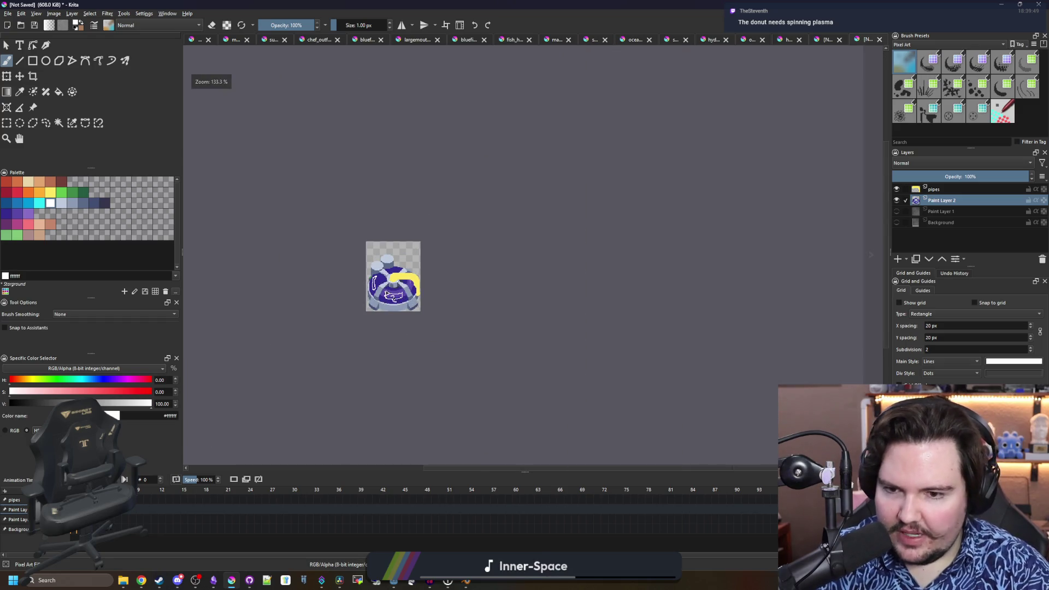
scroll(411, 295, up, 5)
scroll(423, 307, down, 1)
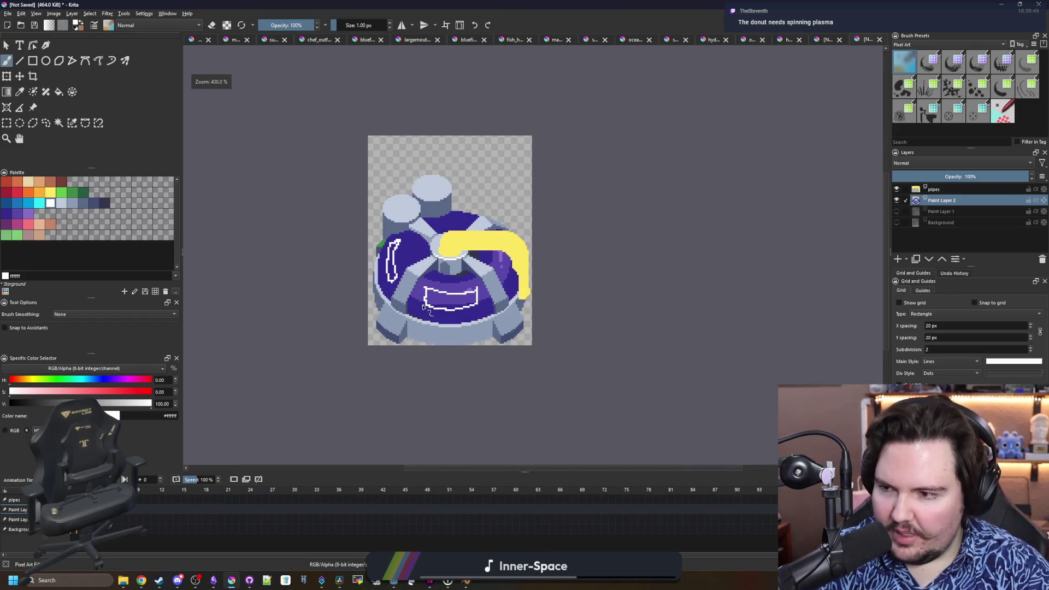
scroll(431, 289, up, 1)
scroll(442, 298, down, 5)
scroll(453, 293, up, 5)
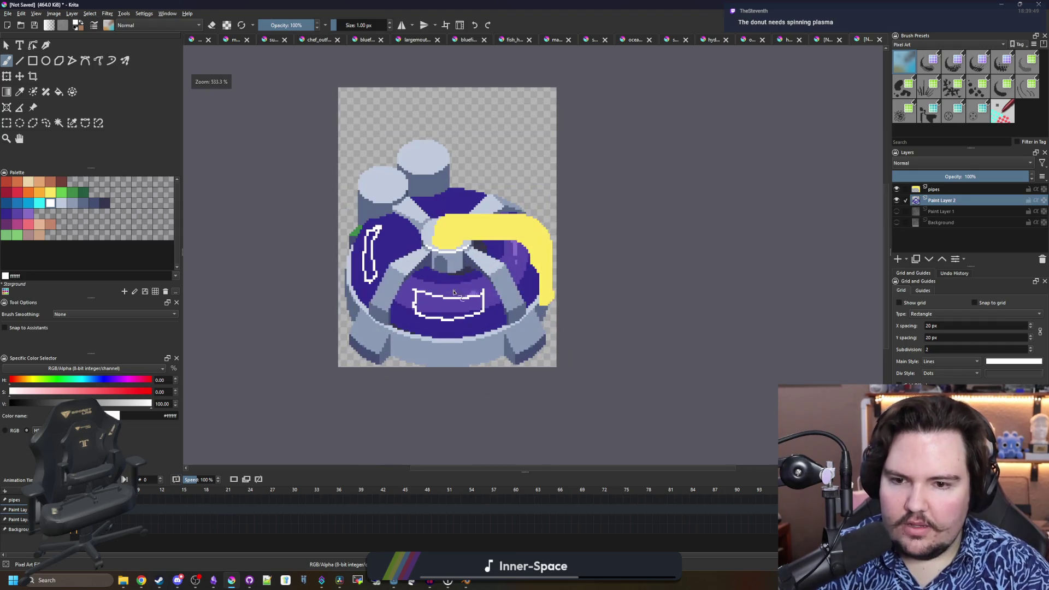
scroll(519, 260, up, 2)
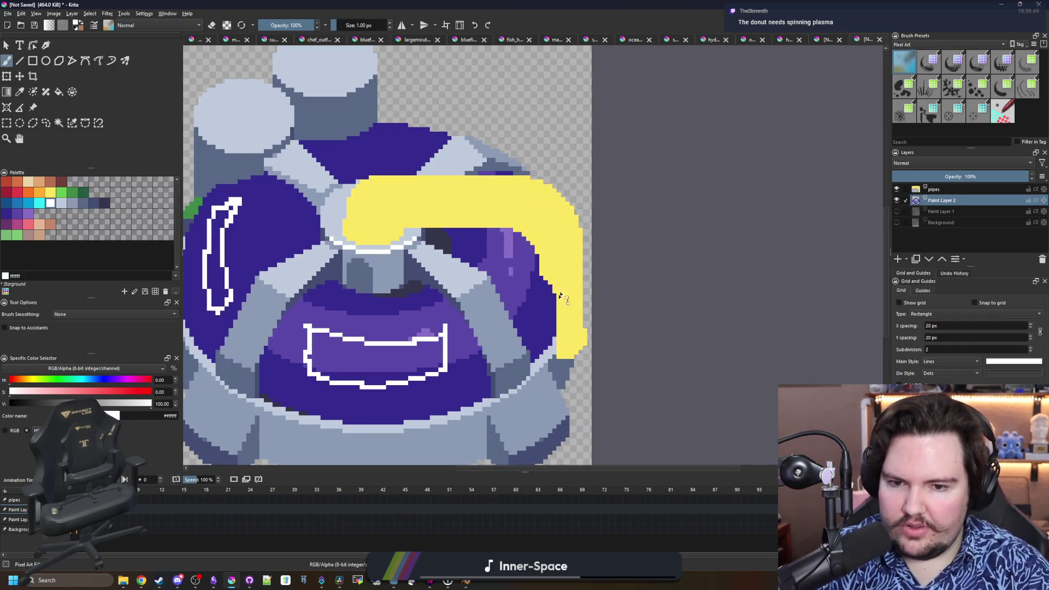
scroll(542, 354, down, 1)
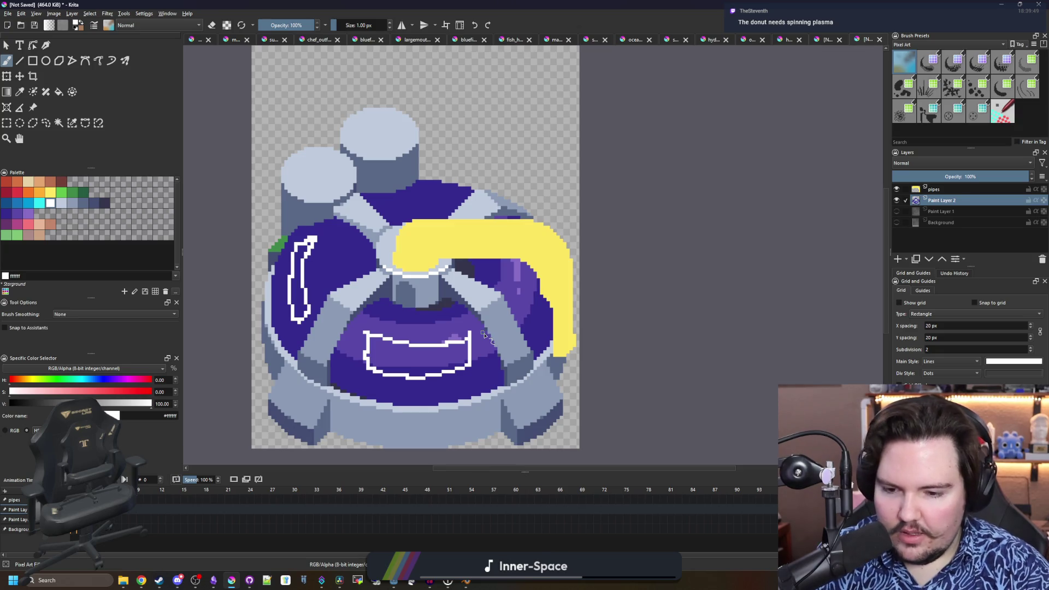
scroll(483, 335, down, 4)
scroll(470, 332, up, 4)
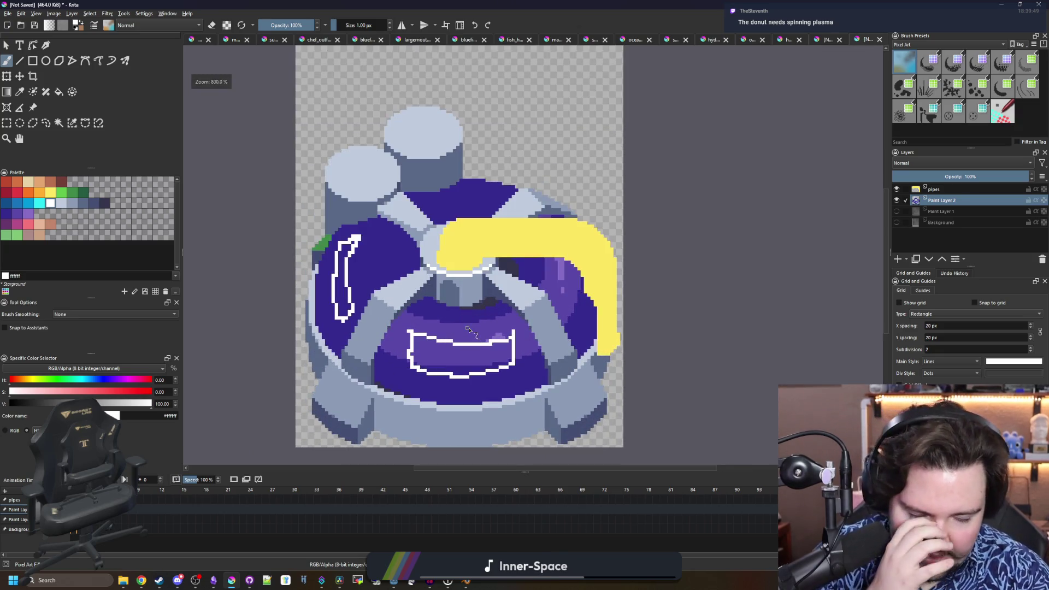